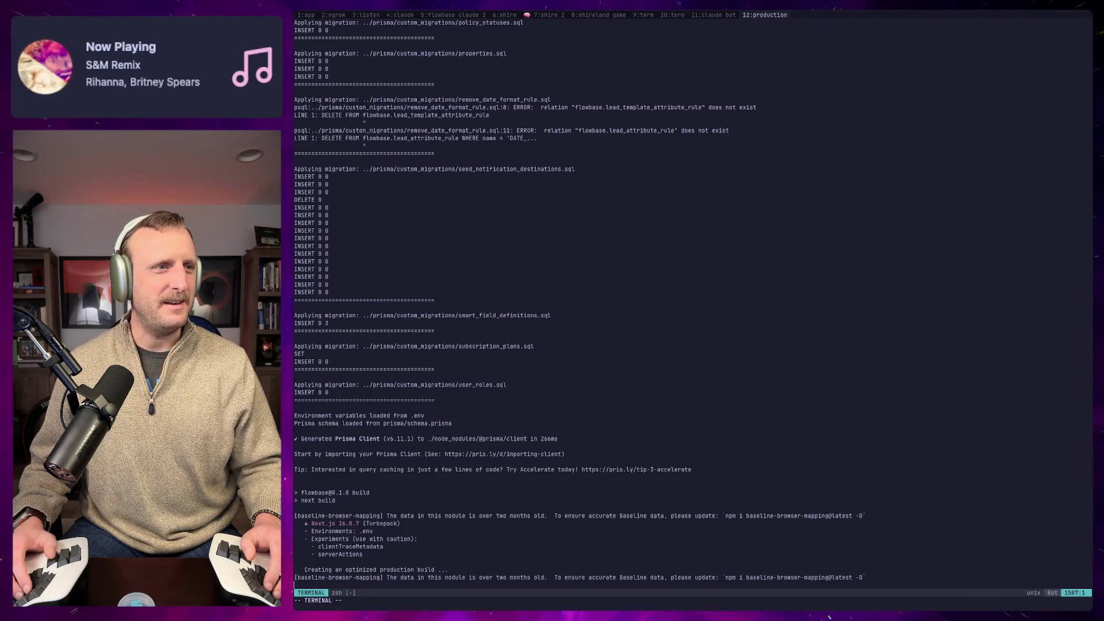
Step: Review the NPC data diff in the shire 2 Claude session (tmux window 7)
{"action": "key", "text": "ctrl+b"}
{"action": "key", "text": "7"}
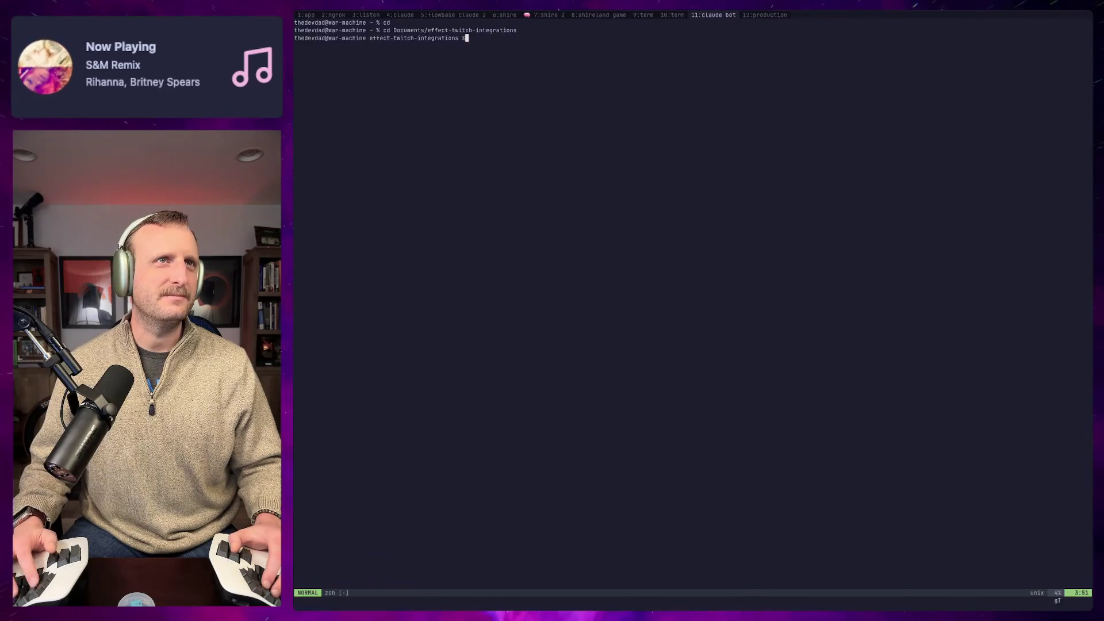
{"action": "key", "text": "i"}
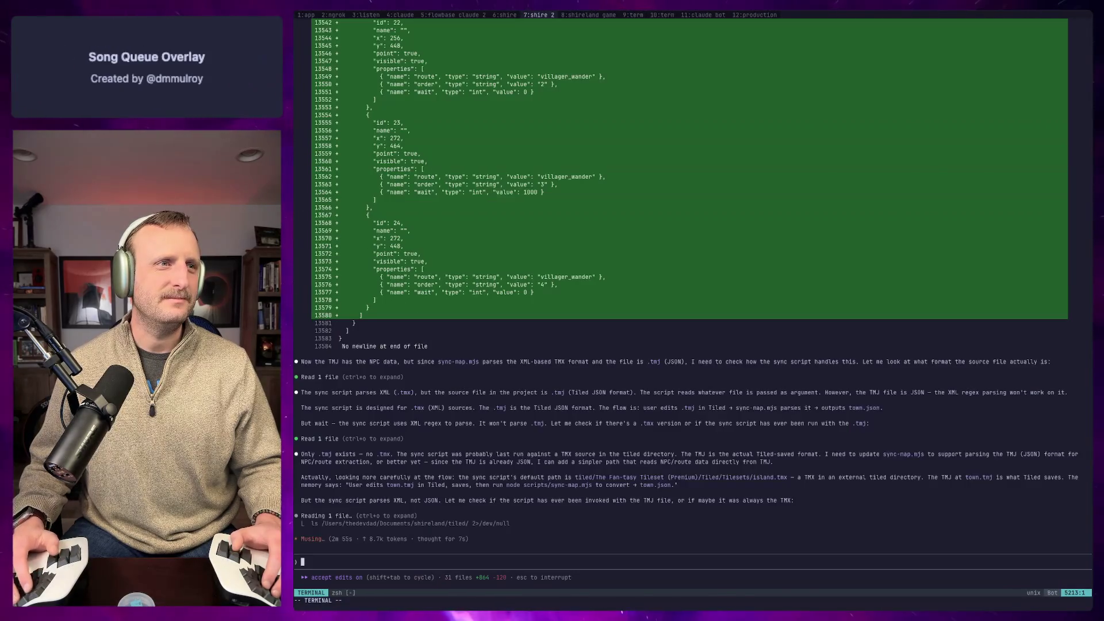
{"action": "key", "text": "ctrl+o"}
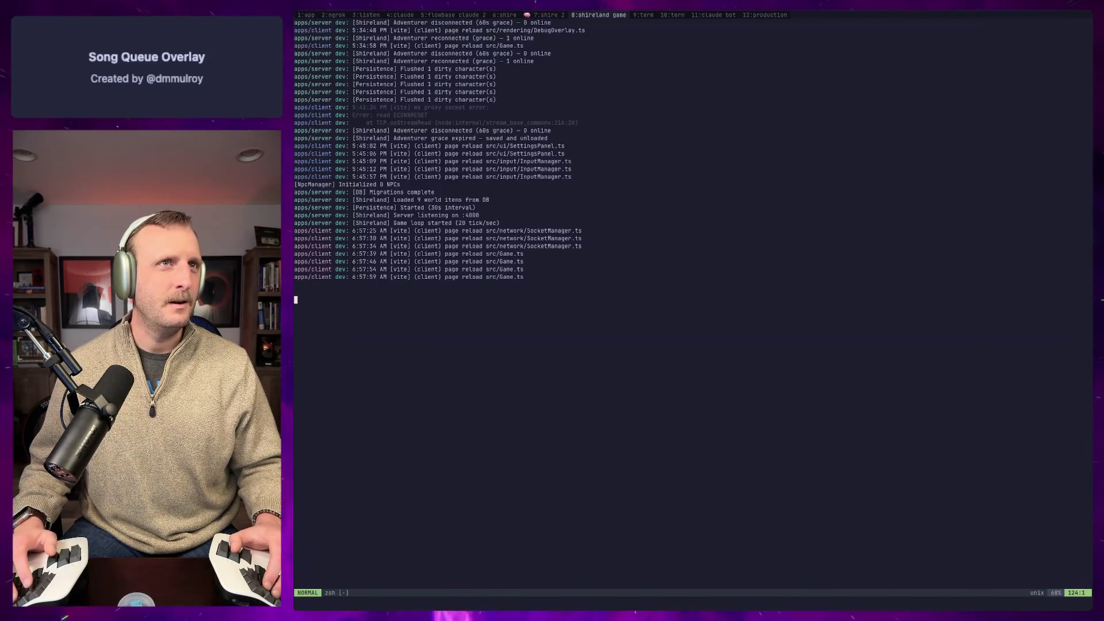
{"action": "key", "text": "ctrl+o"}
{"action": "key", "text": "ctrl+backslash"}
{"action": "key", "text": "ctrl+n"}
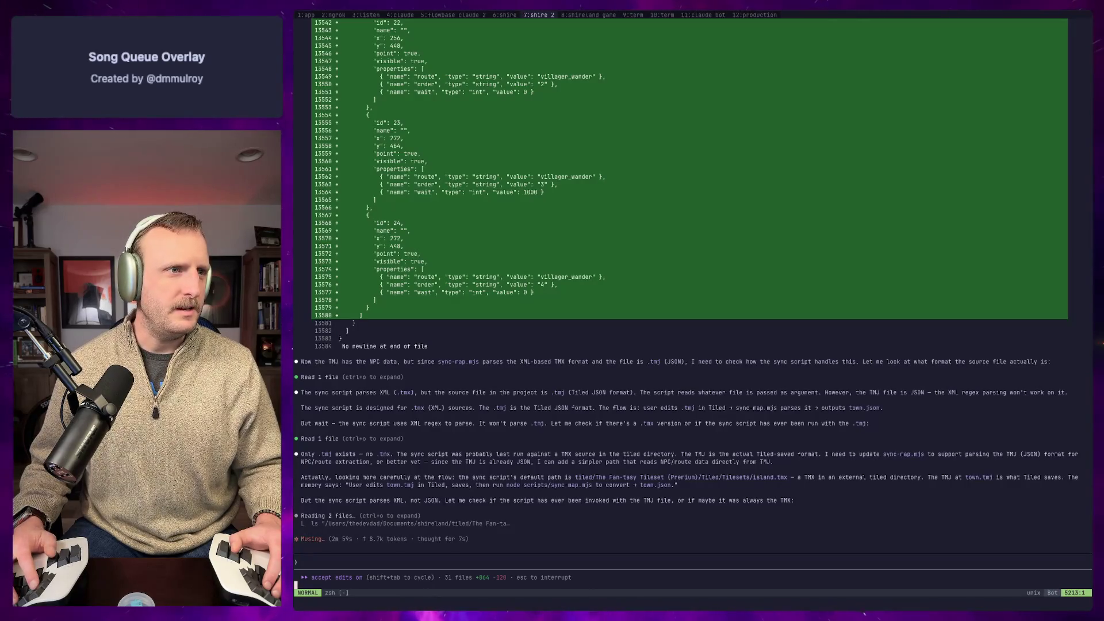
Step: Return to the production logs window, then bring Chrome's Flowbase dashboard forward
{"action": "key", "text": "ctrl+b"}
{"action": "key", "text": "l"}
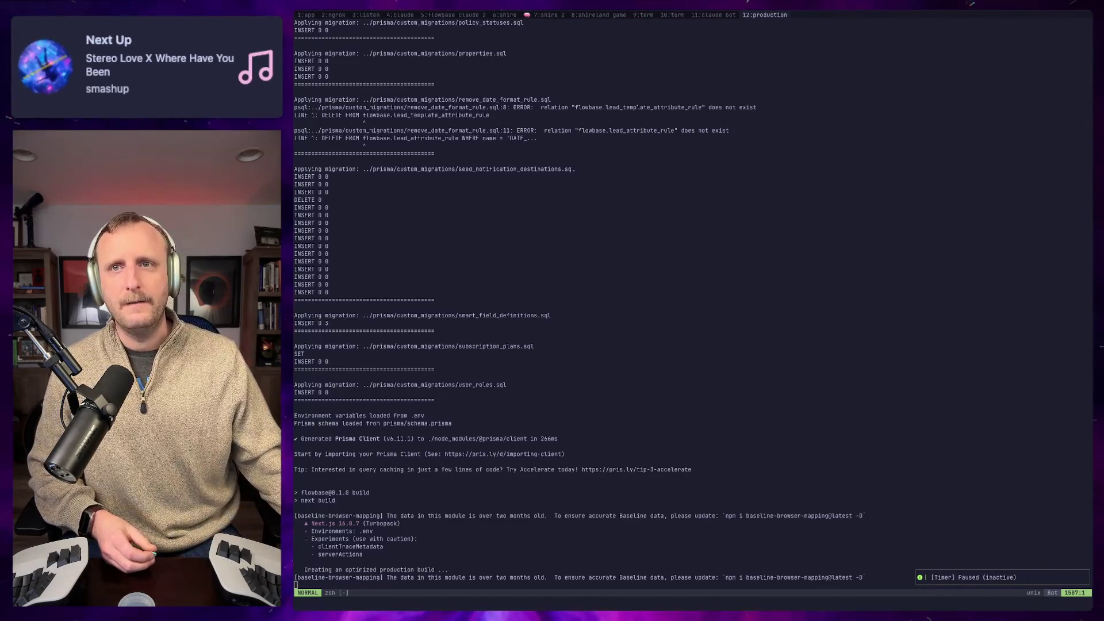
{"action": "key", "text": "super+Tab"}
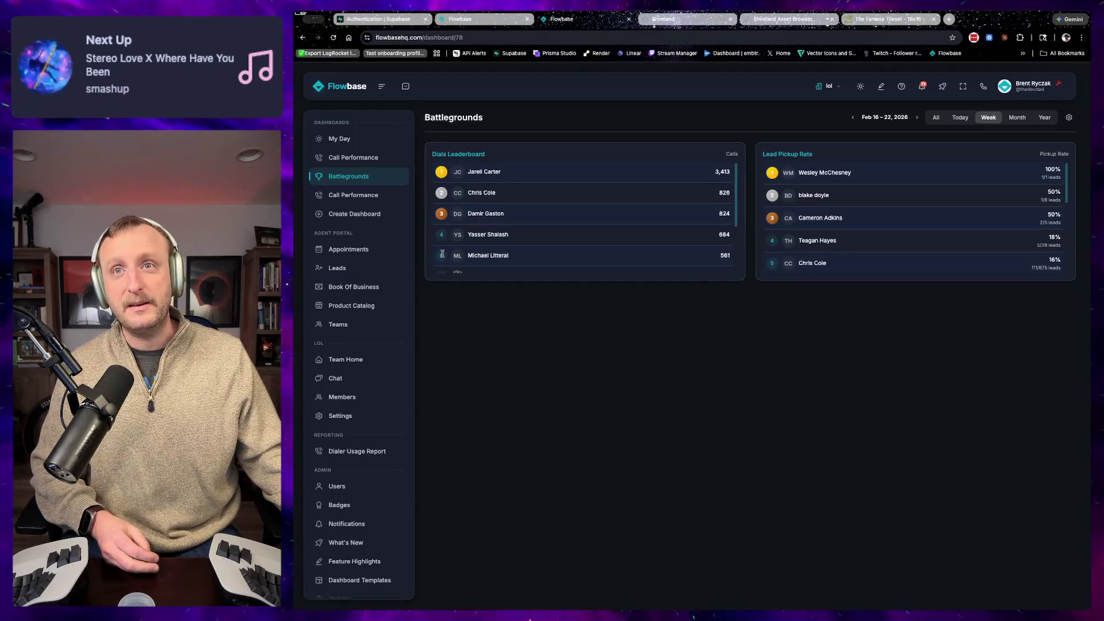
Step: Reload the Battlegrounds dashboard three times and open an agent's Daily Pickup Rate Breakdown for February 2026
{"action": "scroll", "coordinate": [441, 256], "scroll_direction": "down", "scroll_amount": 1}
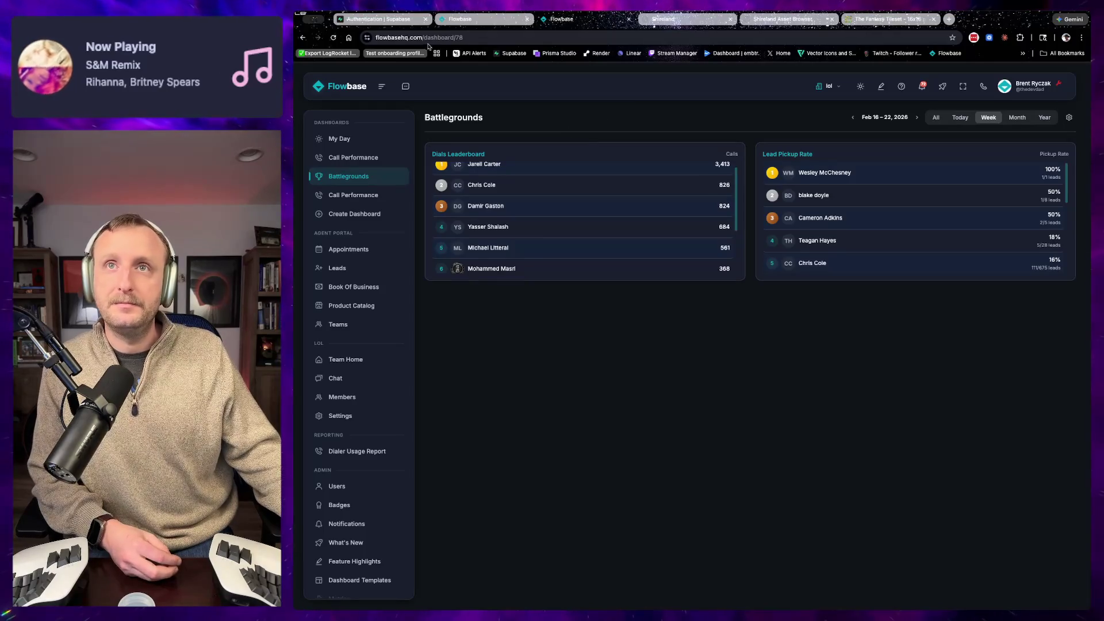
{"action": "left_click", "coordinate": [333, 38]}
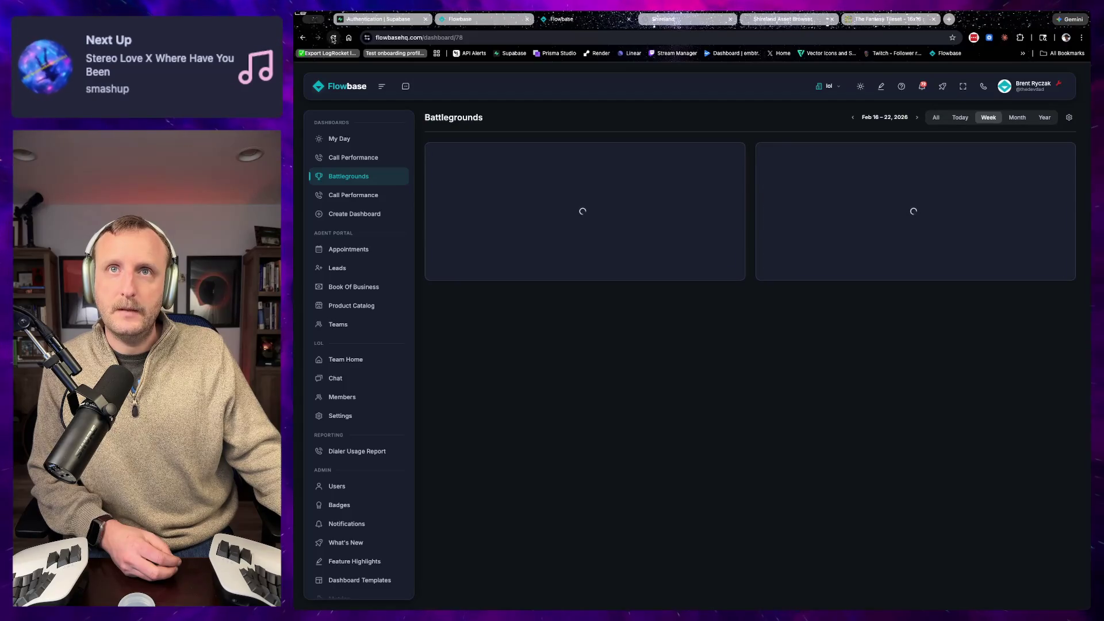
{"action": "left_click", "coordinate": [333, 38]}
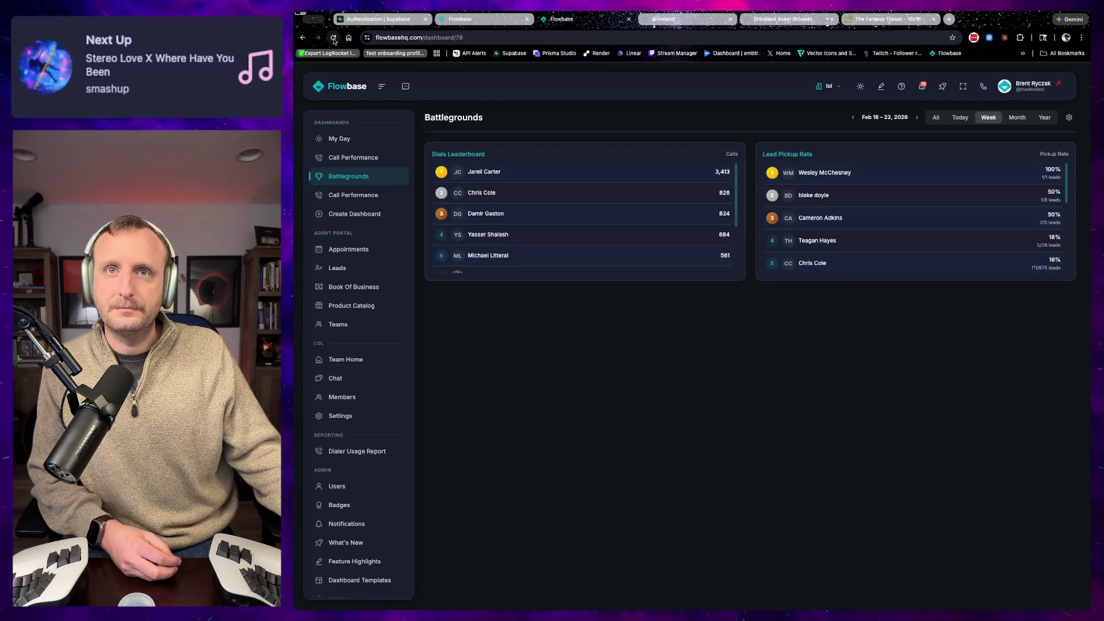
{"action": "left_click", "coordinate": [333, 38]}
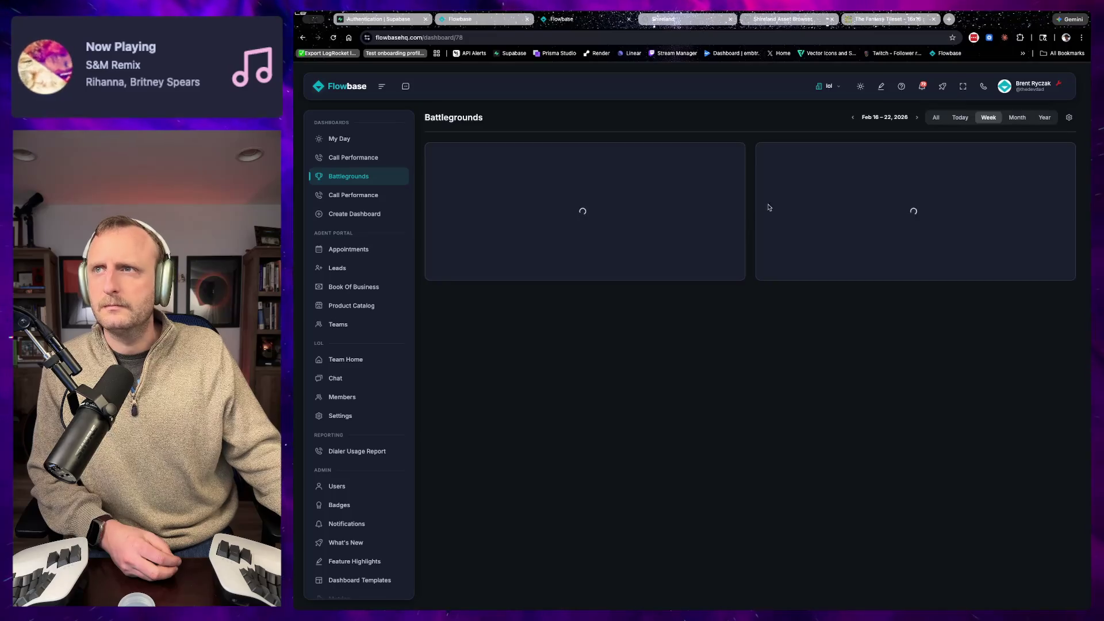
{"action": "scroll", "coordinate": [772, 242], "scroll_direction": "down", "scroll_amount": 2}
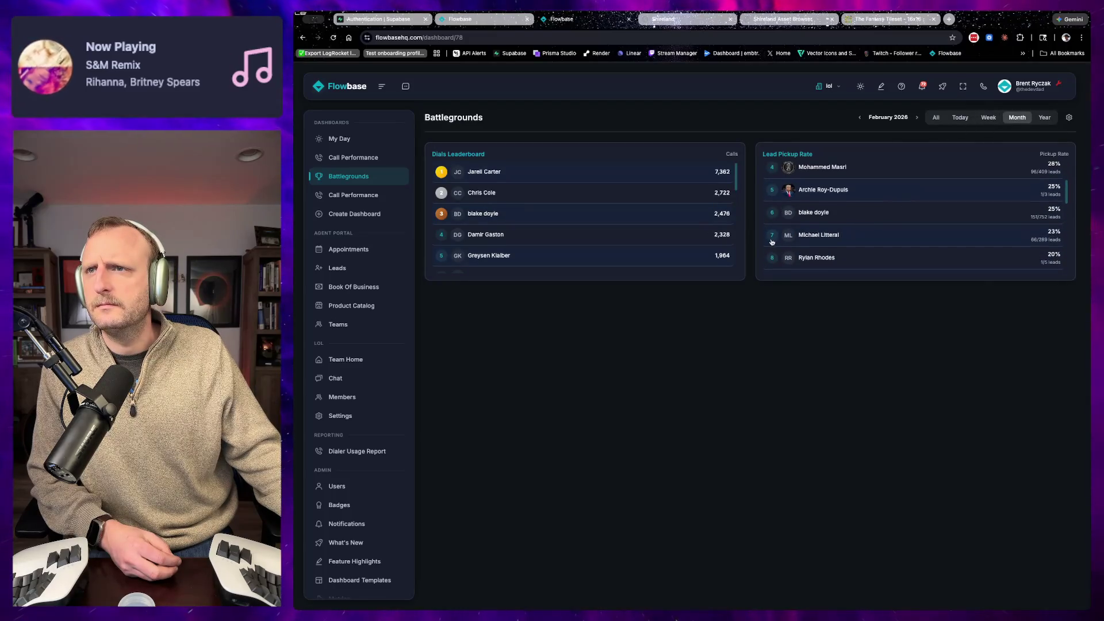
{"action": "left_click", "coordinate": [828, 214]}
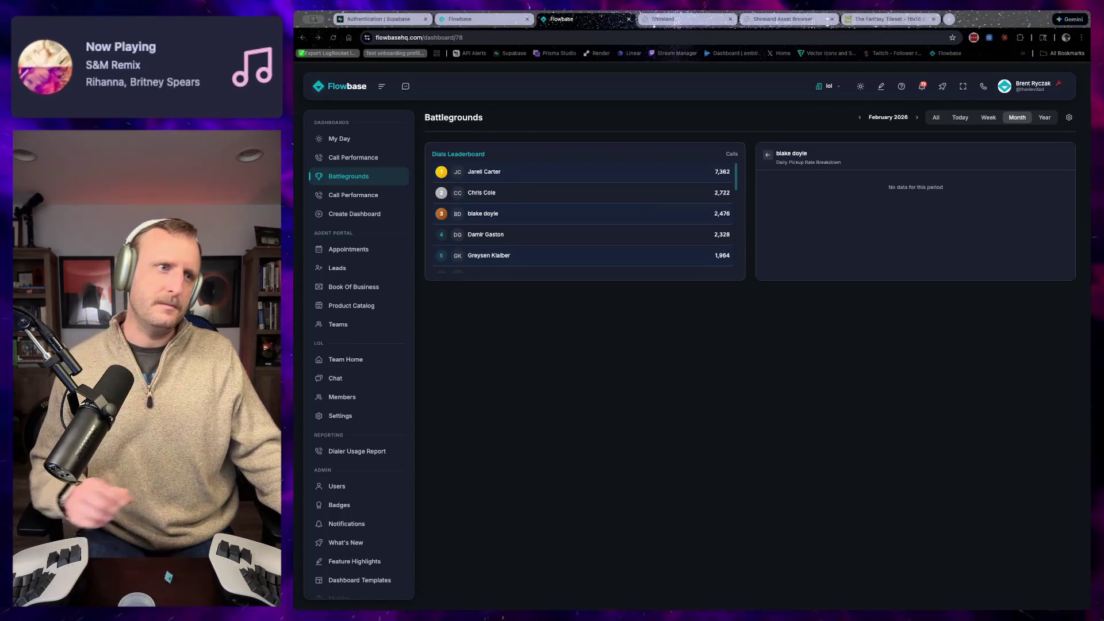
Step: Stream the flowbase production logs by recalling the 'logs' command from shell history
{"action": "key", "text": "super+Tab"}
{"action": "key", "text": "i"}
{"action": "key", "text": "ctrl+r"}
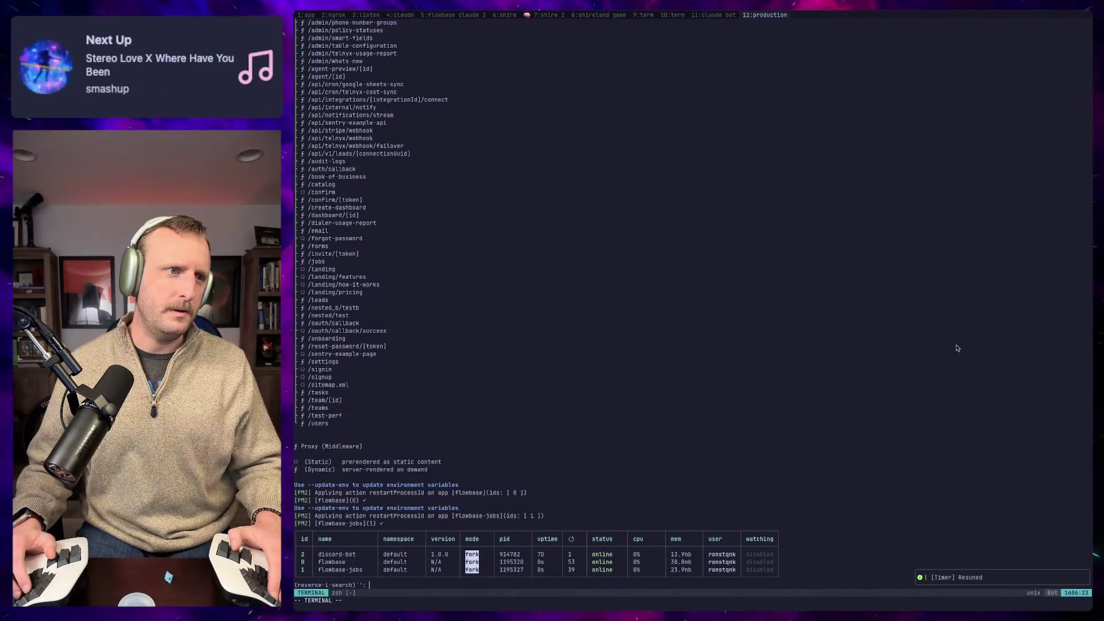
{"action": "type", "text": "logs"}
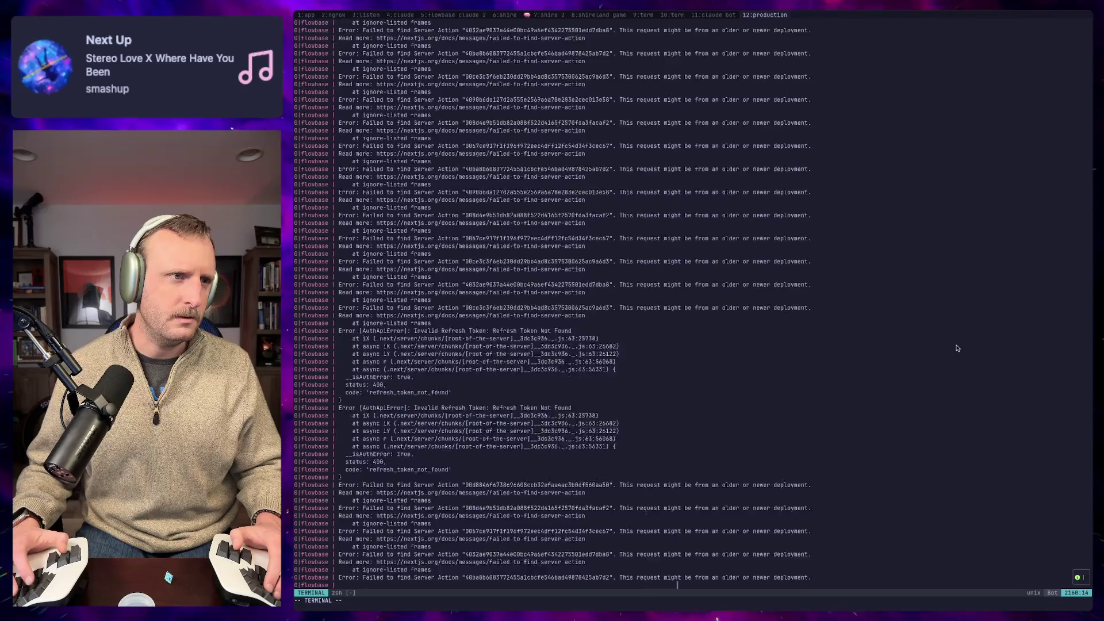
{"action": "key", "text": "Return"}
{"action": "key", "text": "Return"}
{"action": "key", "text": "Return"}
{"action": "key", "text": "Return"}
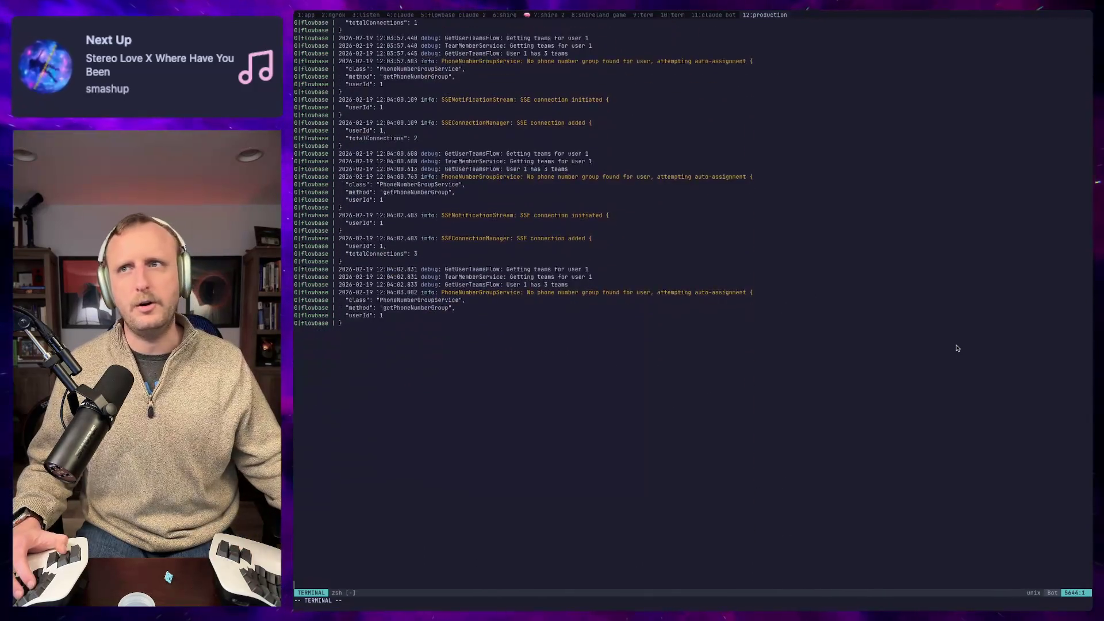
Step: Glance at the Flowbase dashboard, cancel a screen capture, and return to the flowbase claude 2 session
{"action": "key", "text": "super+Tab"}
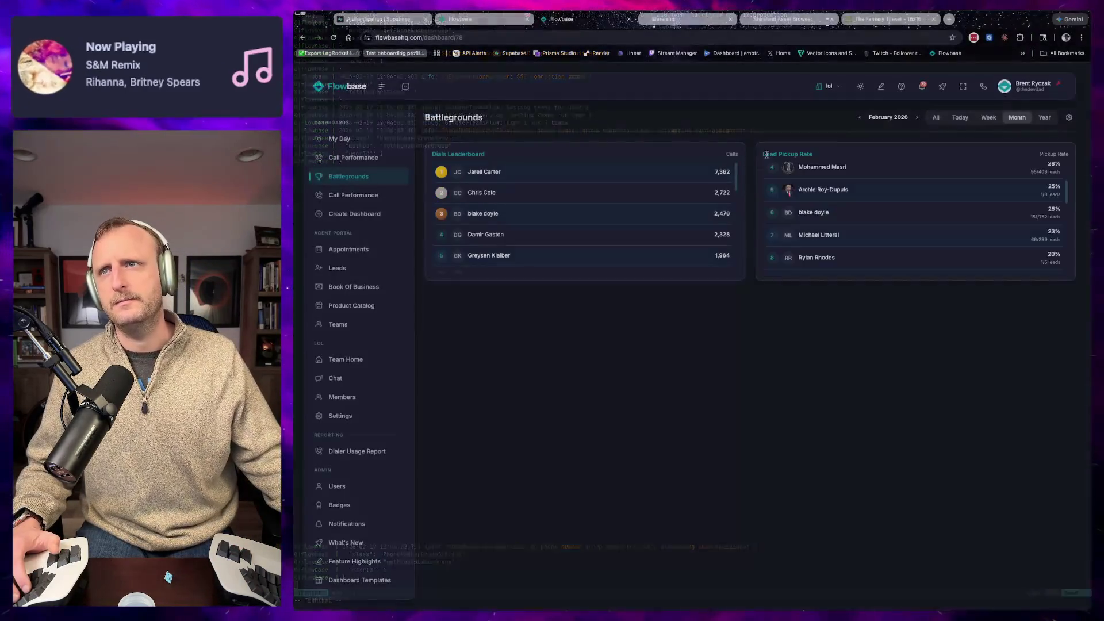
{"action": "key", "text": "super+shift+4"}
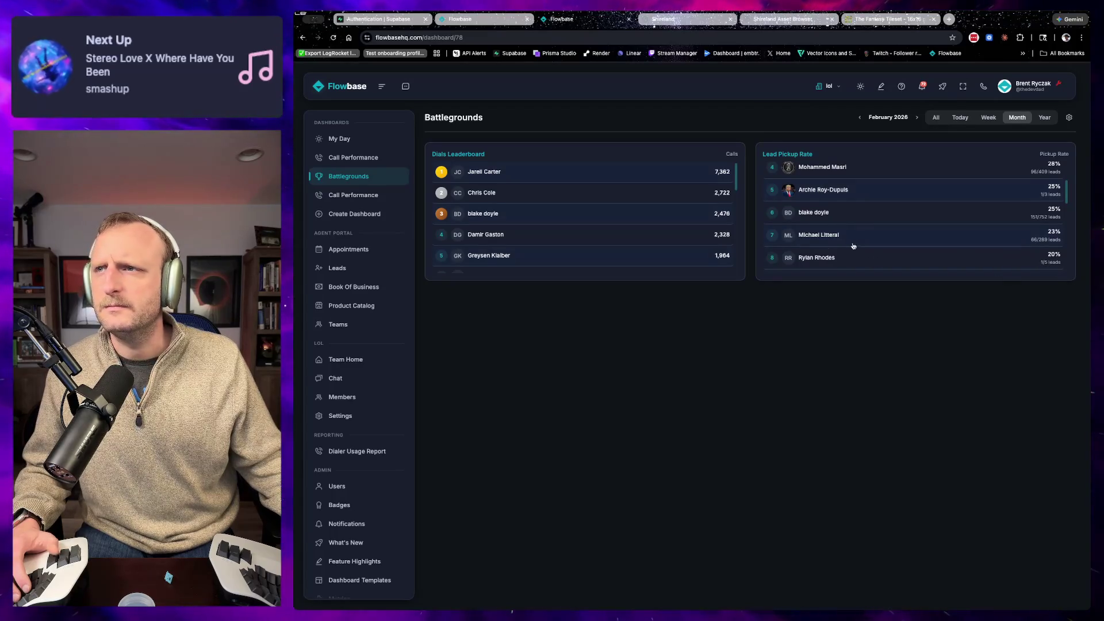
{"action": "key", "text": "Escape"}
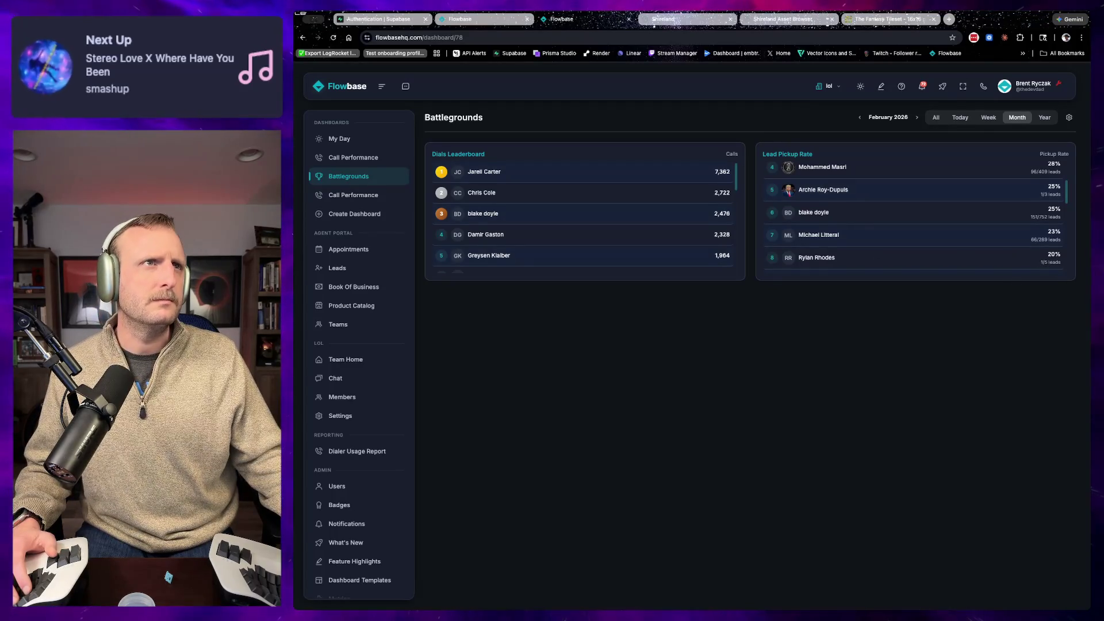
{"action": "key", "text": "super+Tab"}
{"action": "left_click", "coordinate": [429, 15]}
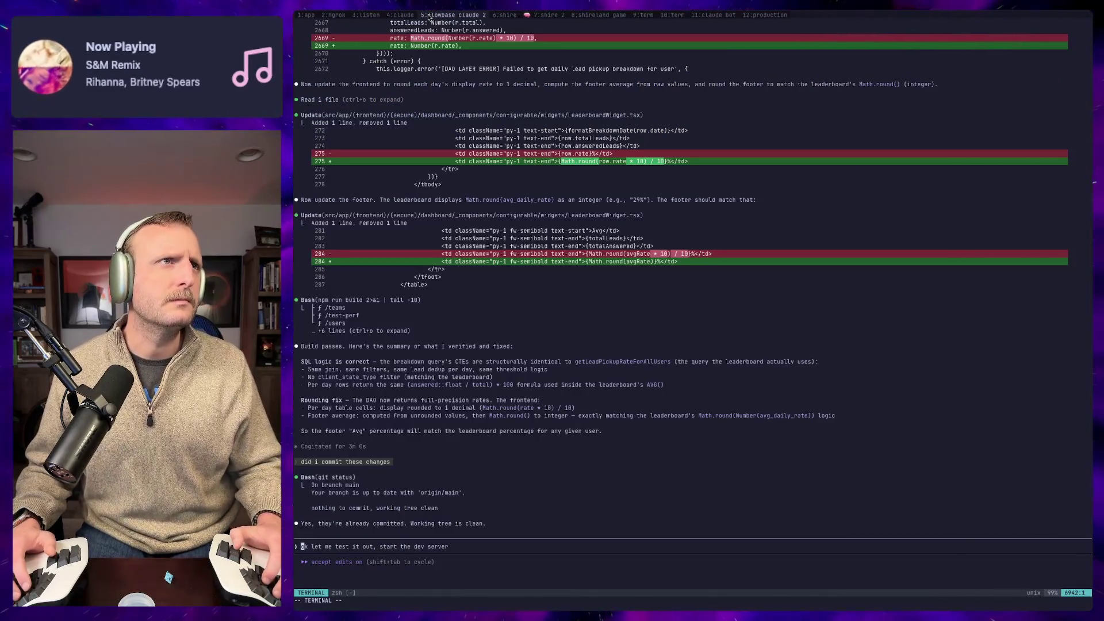
Step: Confirm in Flowbase that the agent's daily pickup rate breakdown is still empty
{"action": "key", "text": "ctrl+b"}
{"action": "key", "text": "p"}
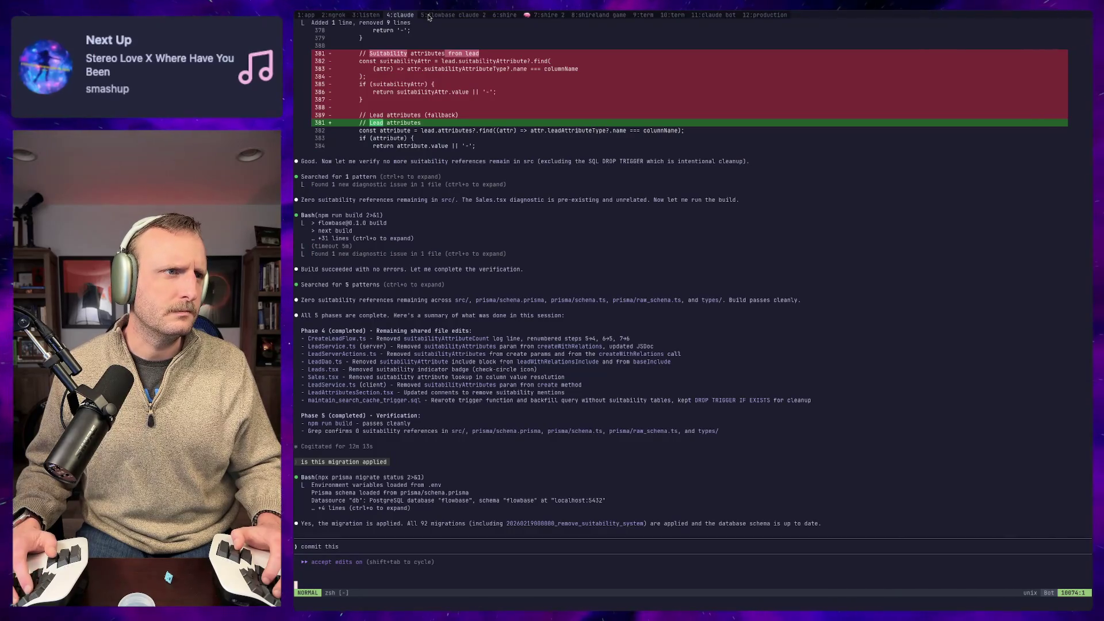
{"action": "left_click", "coordinate": [428, 15]}
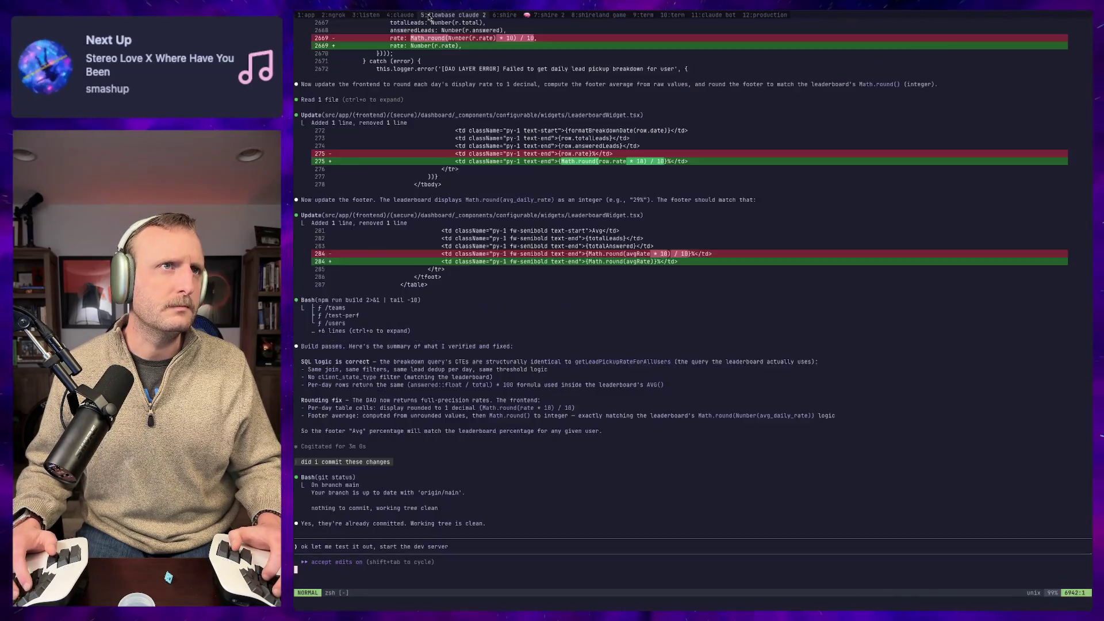
{"action": "key", "text": "ctrl+b"}
{"action": "key", "text": "n"}
{"action": "key", "text": "ctrl+b"}
{"action": "key", "text": "n"}
{"action": "key", "text": "ctrl+b"}
{"action": "key", "text": "n"}
{"action": "key", "text": "ctrl+b"}
{"action": "key", "text": "n"}
{"action": "key", "text": "ctrl+b"}
{"action": "key", "text": "n"}
{"action": "key", "text": "ctrl+b"}
{"action": "key", "text": "n"}
{"action": "key", "text": "ctrl+b"}
{"action": "key", "text": "n"}
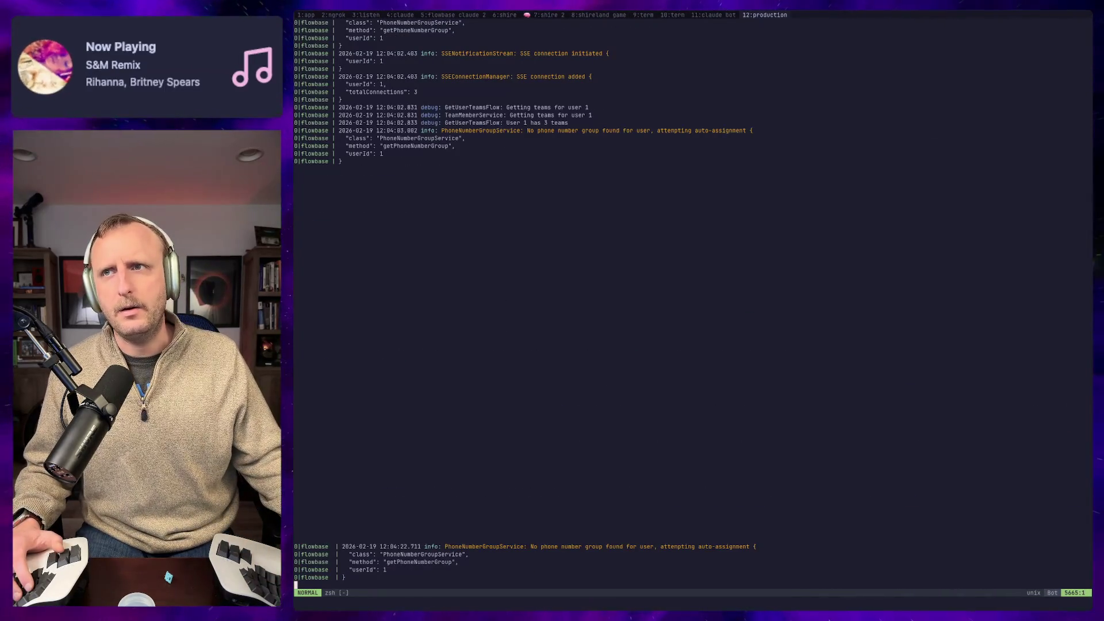
{"action": "key", "text": "super+Tab"}
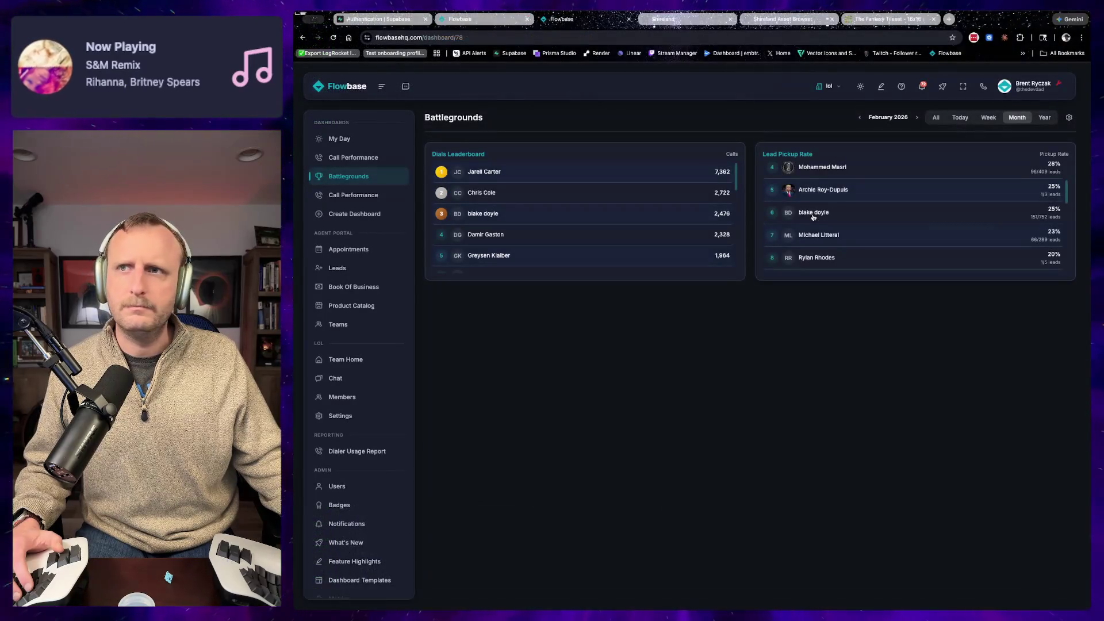
{"action": "left_click", "coordinate": [813, 214]}
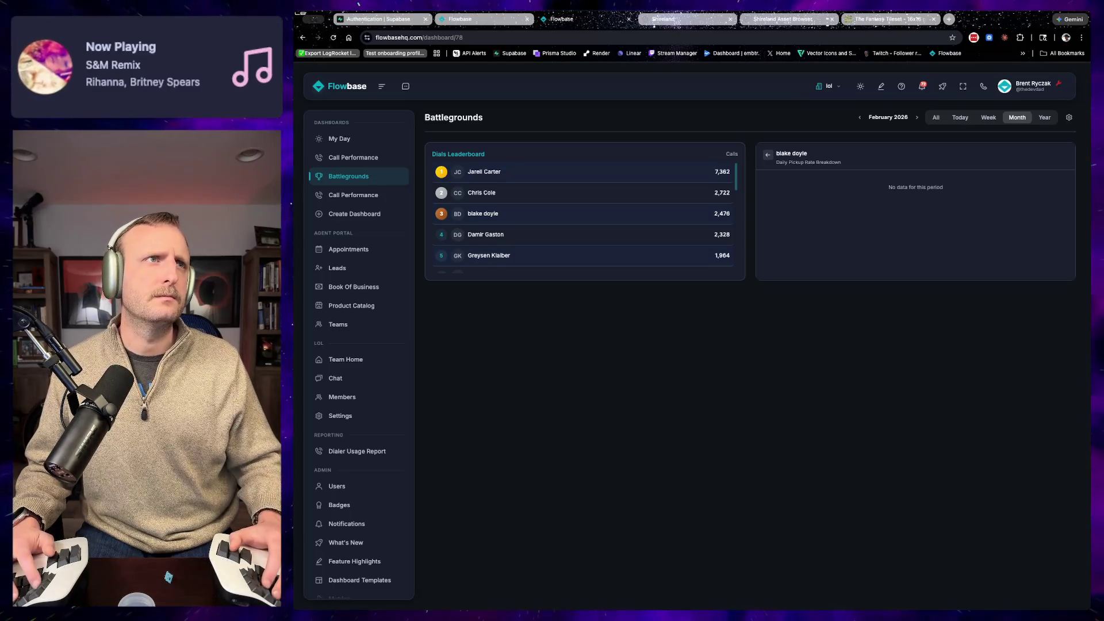
{"action": "key", "text": "super+Tab"}
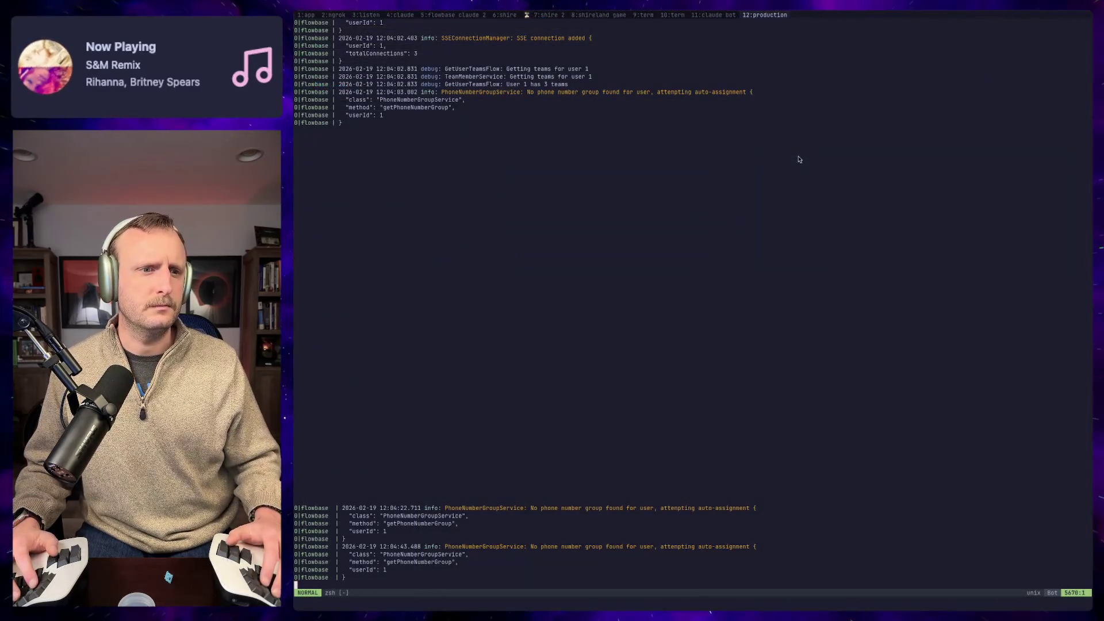
Step: Check the flowbase claude 2 and shire Claude sessions in tmux windows 5 and 6
{"action": "key", "text": "ctrl+b"}
{"action": "key", "text": "5"}
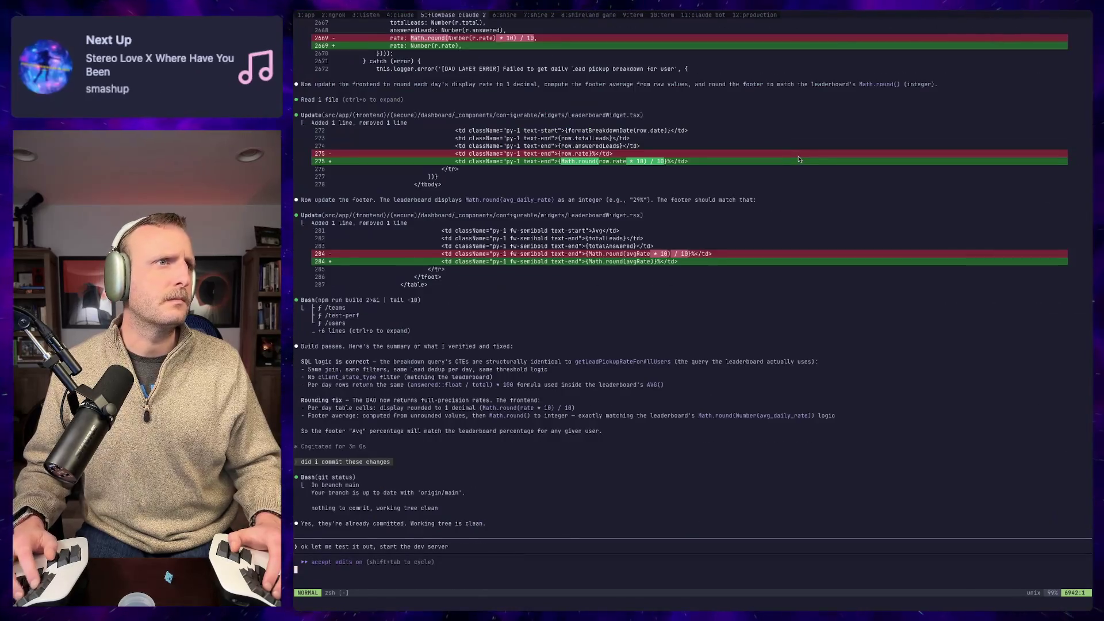
{"action": "key", "text": "ctrl+b"}
{"action": "key", "text": "6"}
{"action": "key", "text": "ctrl+b"}
{"action": "key", "text": "5"}
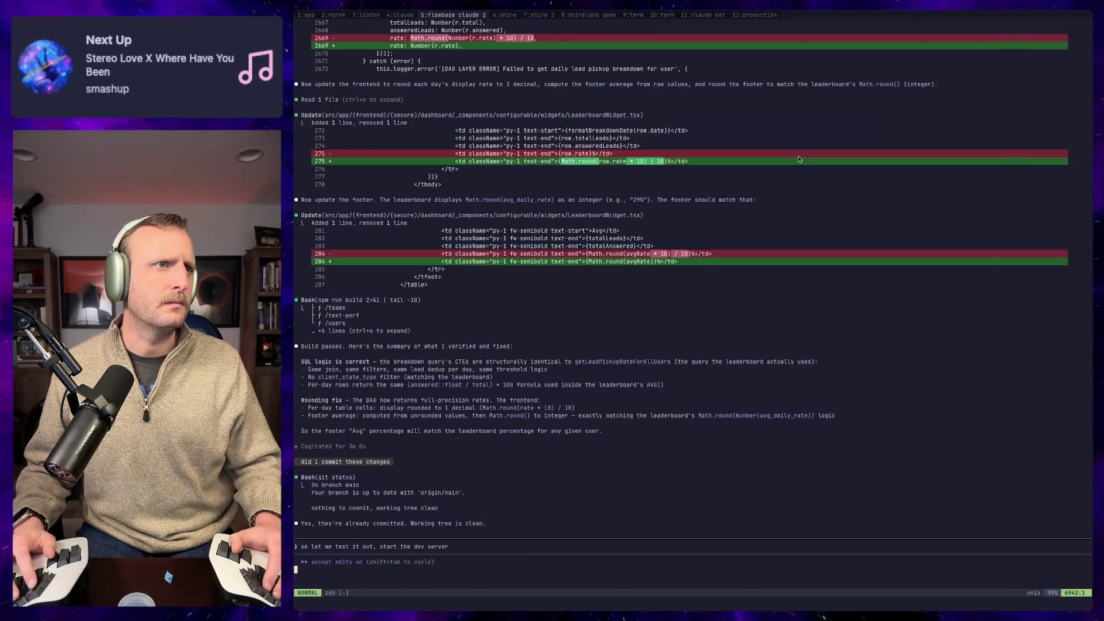
{"action": "key", "text": "i"}
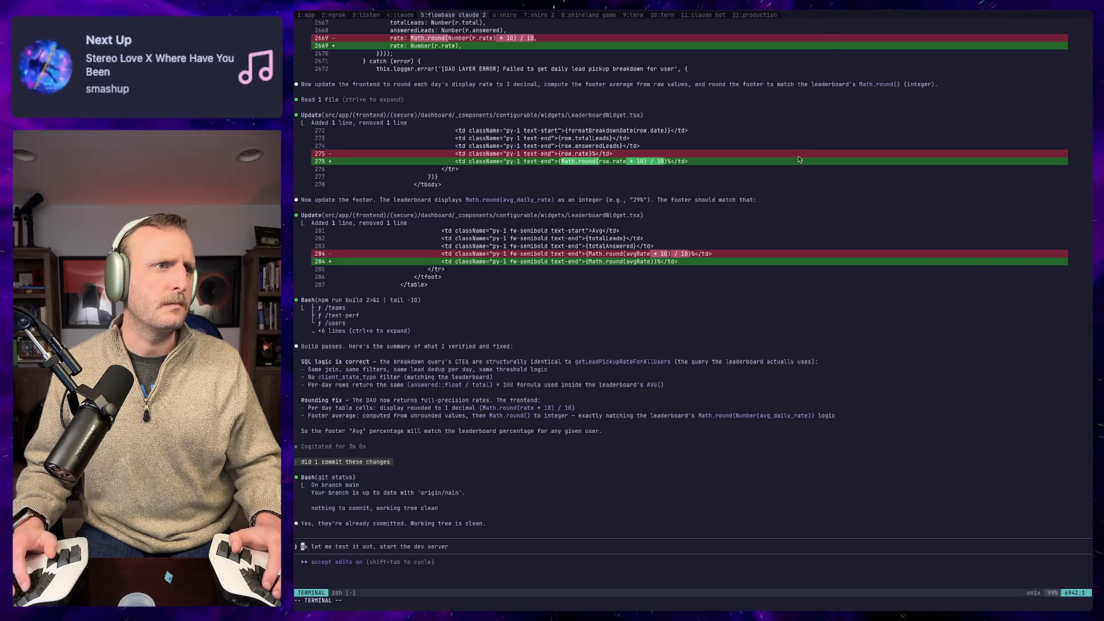
Step: Flip between shire 2 and the 3:listen job logs, which report no jobs available
{"action": "key", "text": "ctrl+b"}
{"action": "key", "text": "7"}
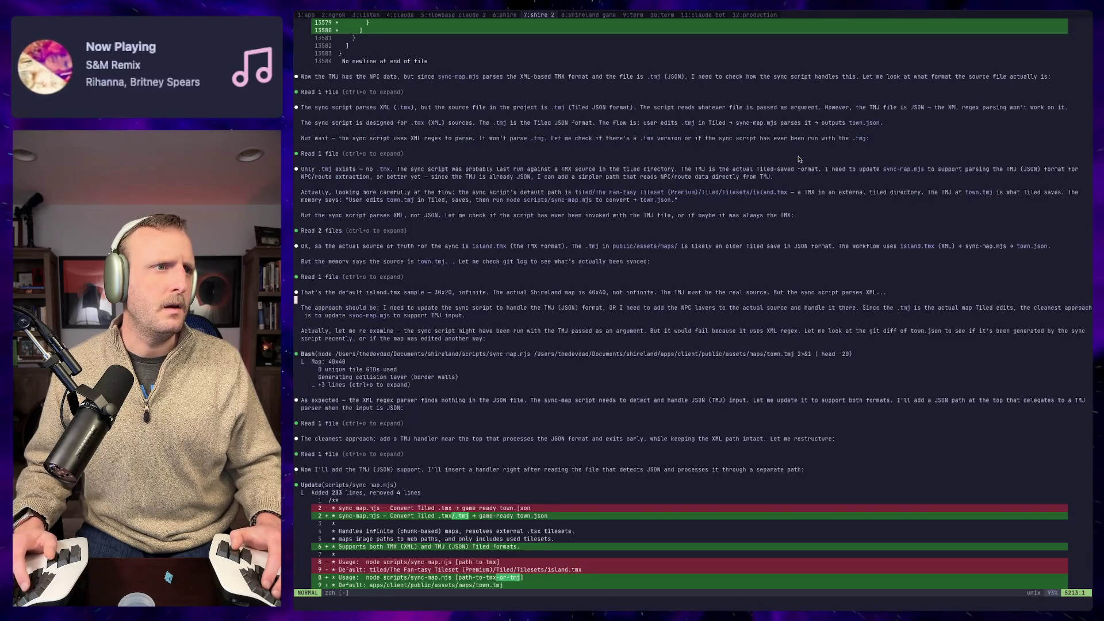
{"action": "key", "text": "ctrl+b"}
{"action": "key", "text": "3"}
{"action": "key", "text": "ctrl+b"}
{"action": "key", "text": "7"}
{"action": "key", "text": "ctrl+b"}
{"action": "key", "text": "3"}
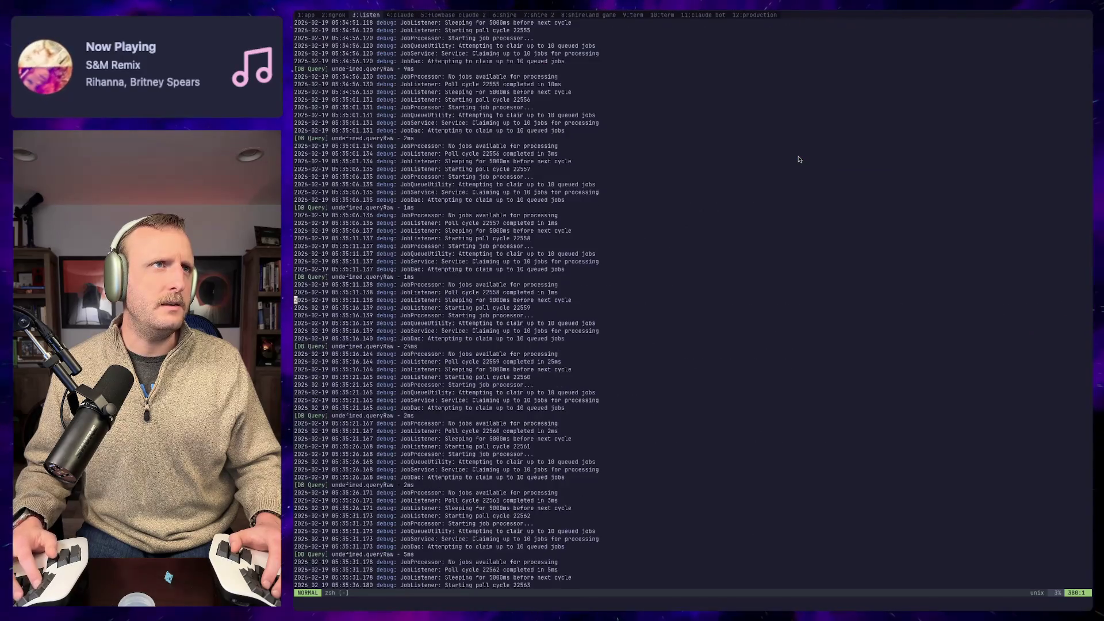
{"action": "key", "text": "ctrl+b"}
{"action": "key", "text": "4"}
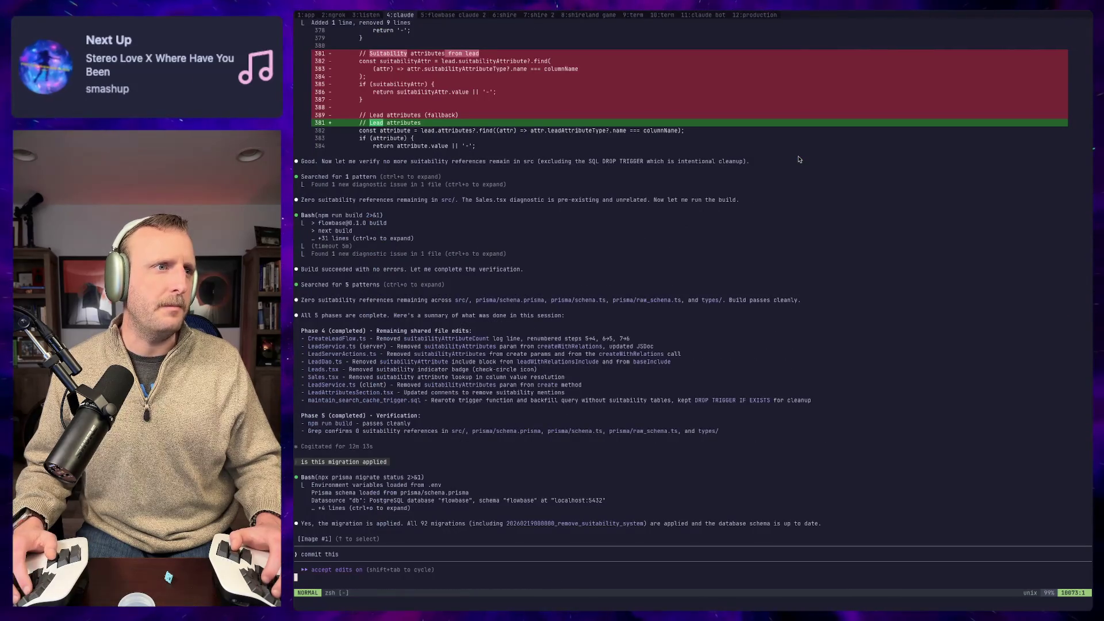
Step: Write a bug report: an agent's month data shows, but clicking it shows nothing; request tests and a Playwright check
{"action": "key", "text": "ctrl+v"}
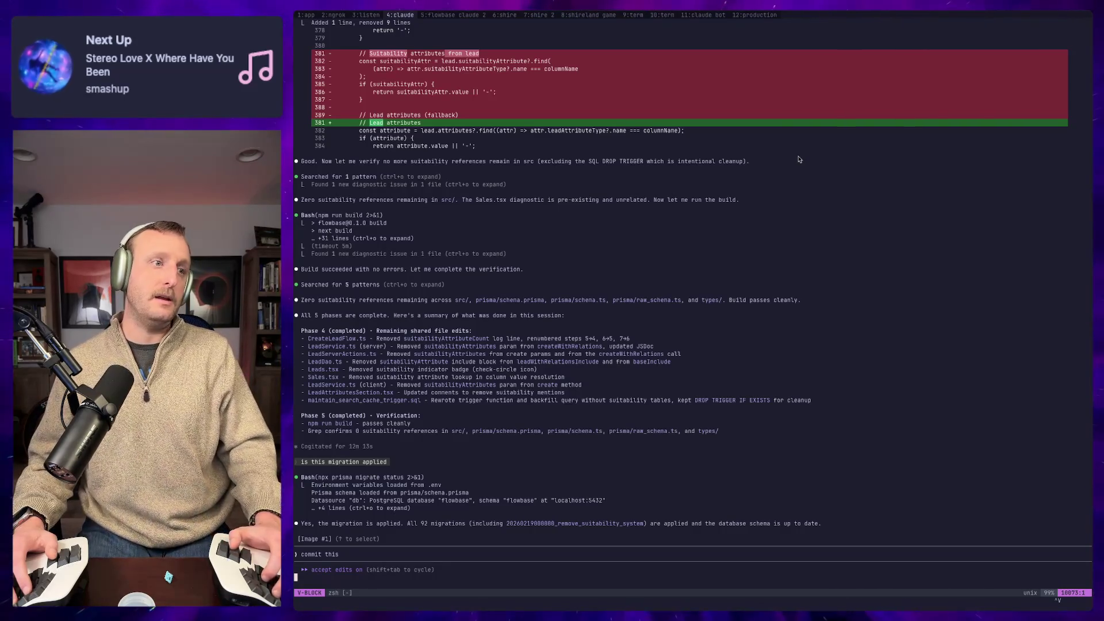
{"action": "key", "text": "Escape"}
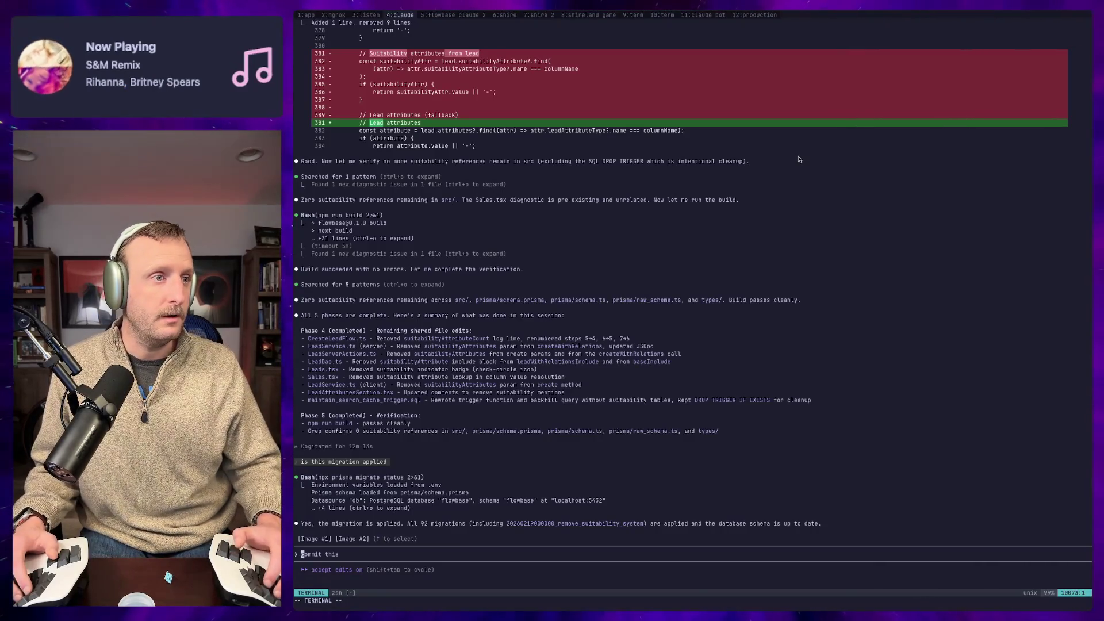
{"action": "type", "text": "stake doy"}
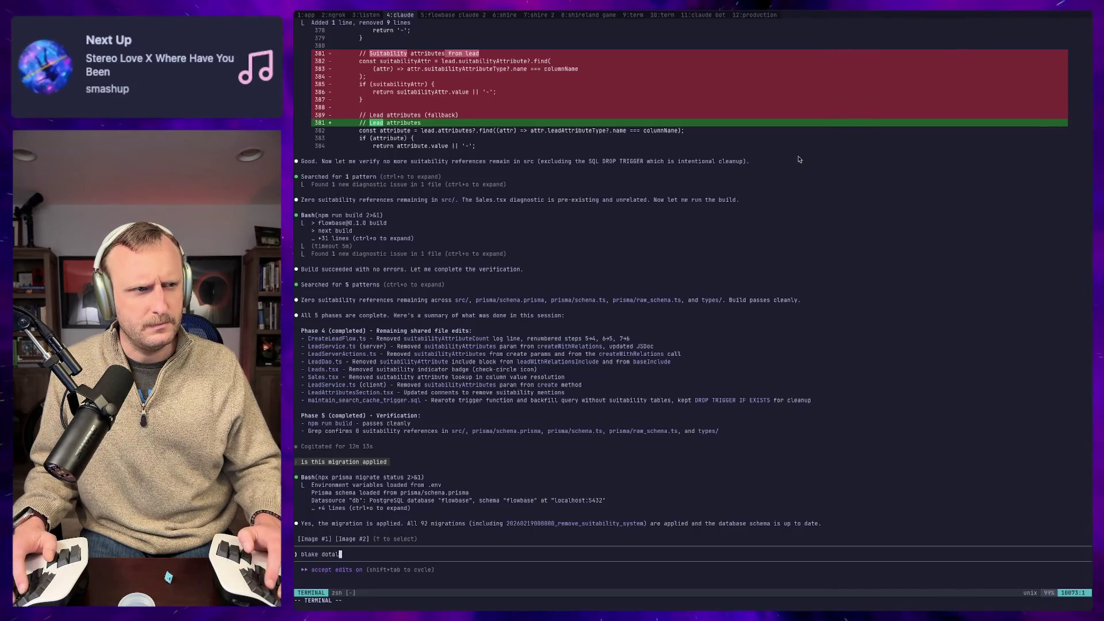
{"action": "type", "text": "le show"}
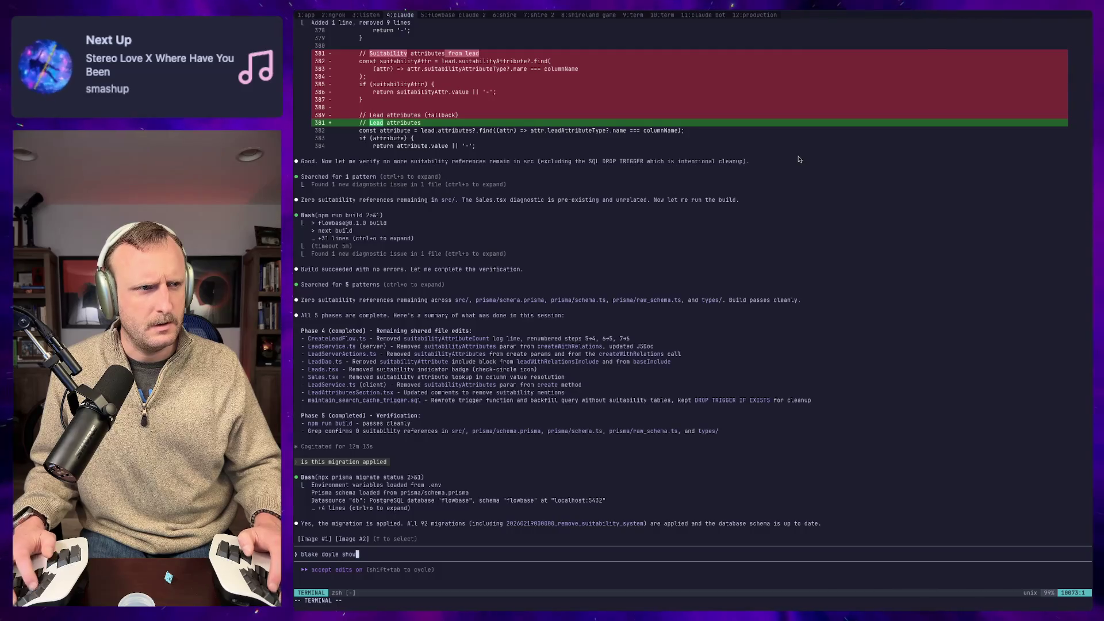
{"action": "type", "text": "s data on the "}
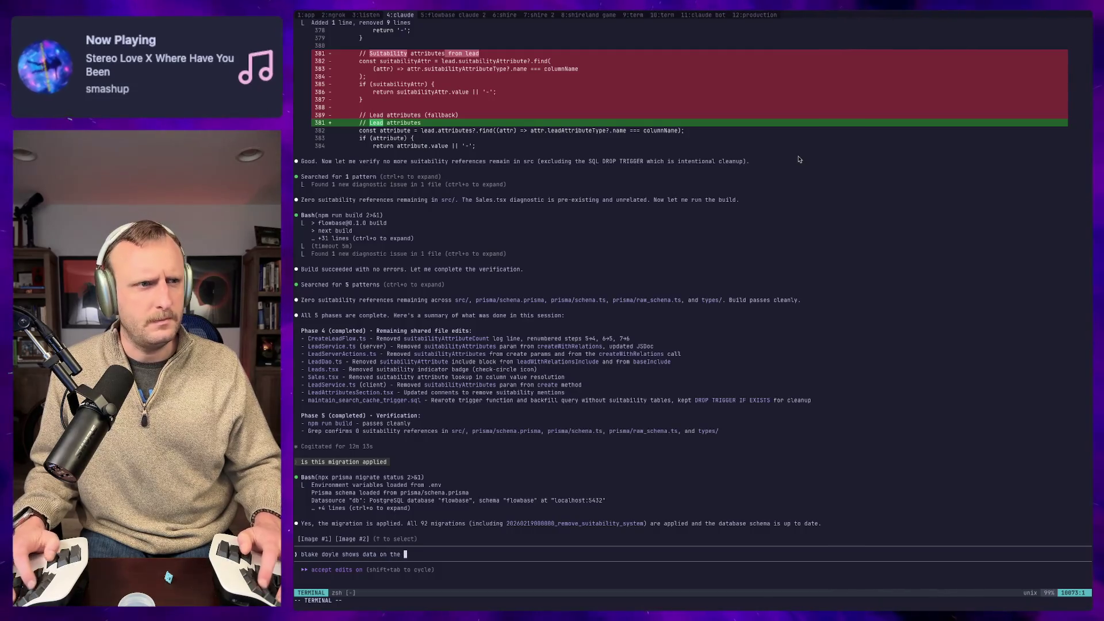
{"action": "type", "text": "bomt"}
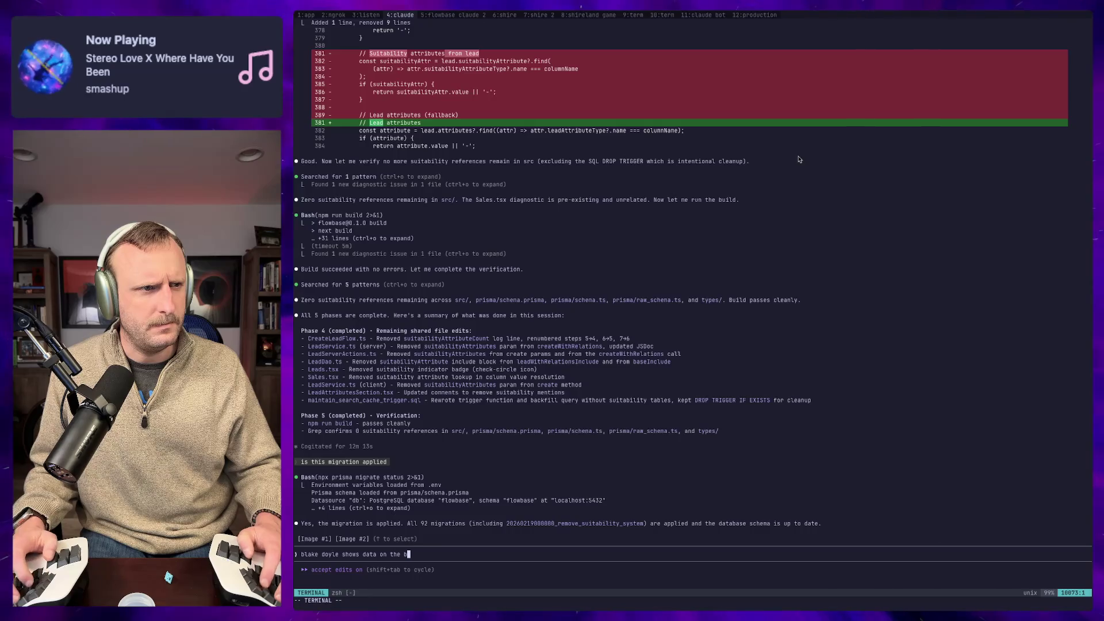
{"action": "key", "text": "BackSpace"}
{"action": "key", "text": "BackSpace"}
{"action": "type", "text": "month chart but sh"}
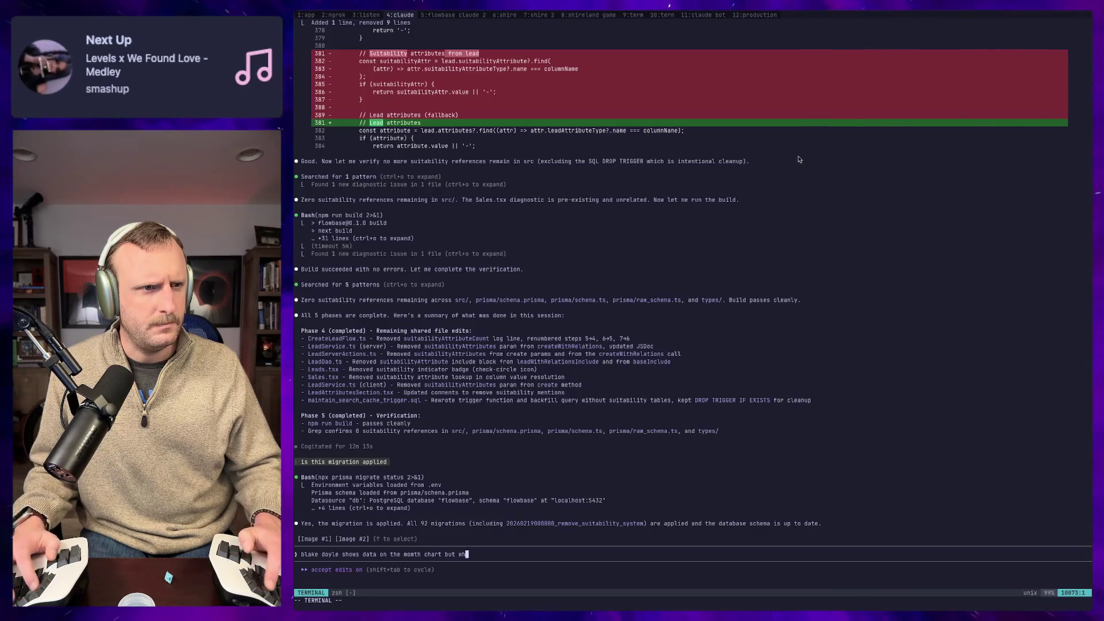
{"action": "type", "text": "en i click on his data "}
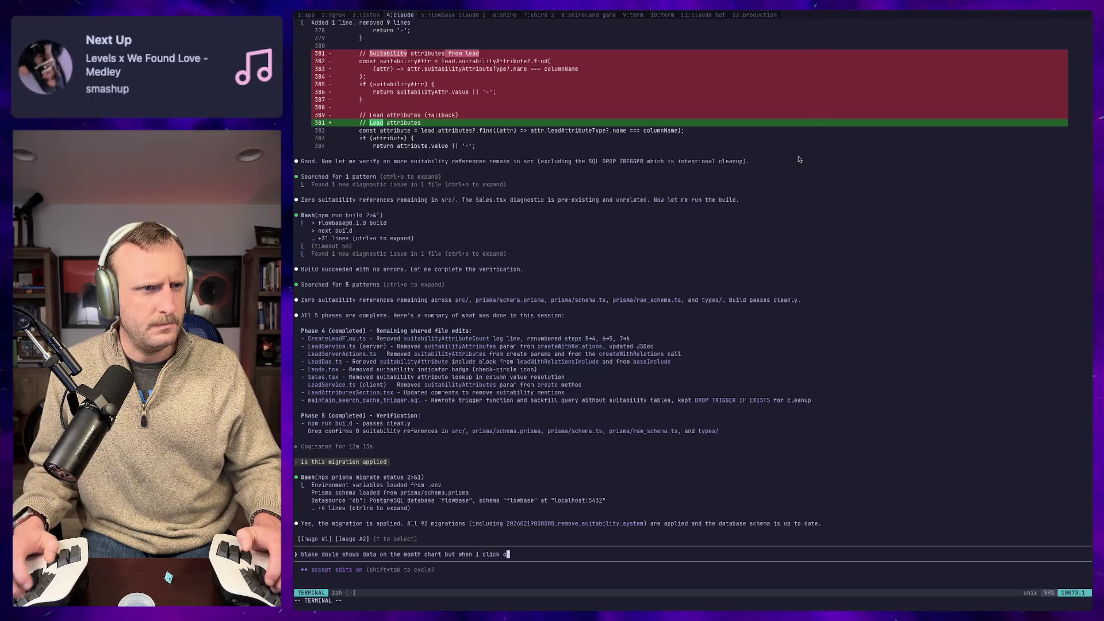
{"action": "type", "text": "-"}
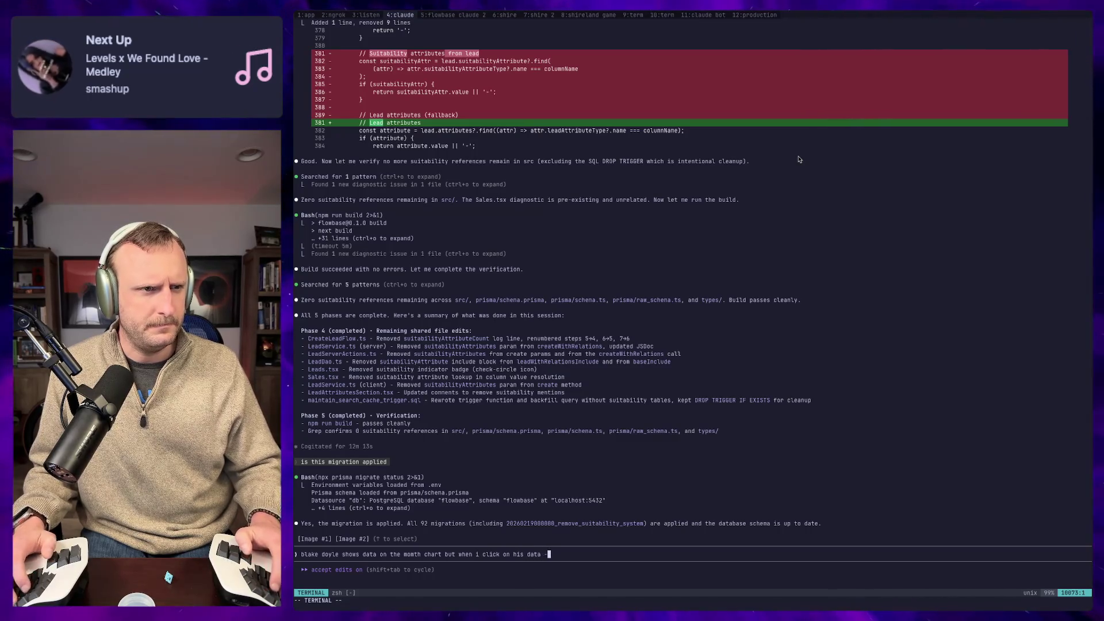
{"action": "type", "text": " nothing shows up"}
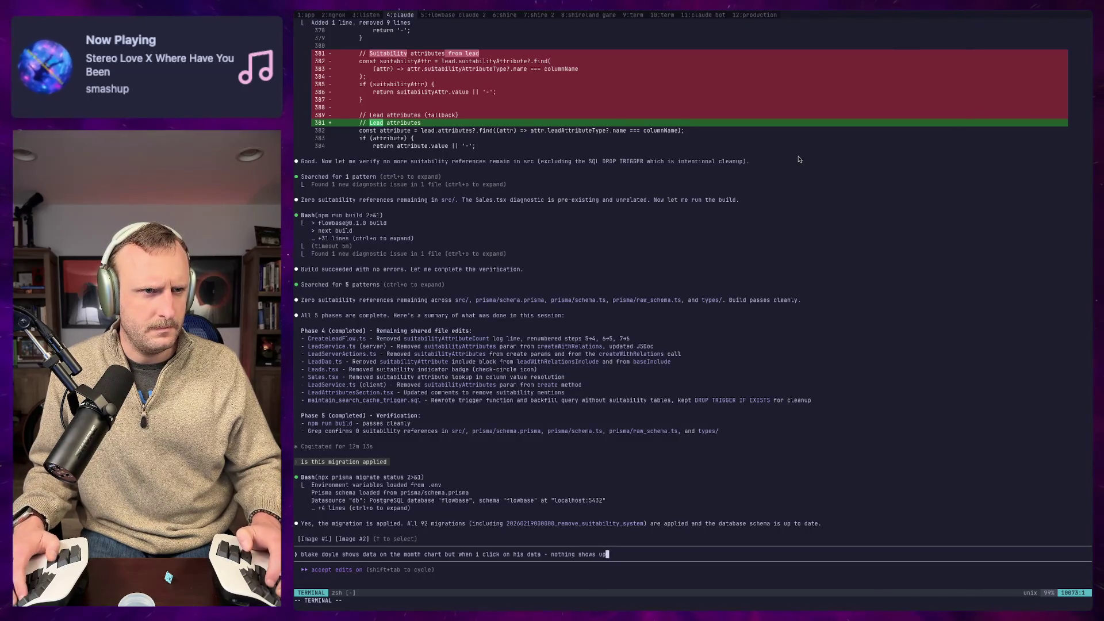
{"action": "type", "text": "."}
{"action": "key", "text": "BackSpace"}
{"action": "type", "text": "w"}
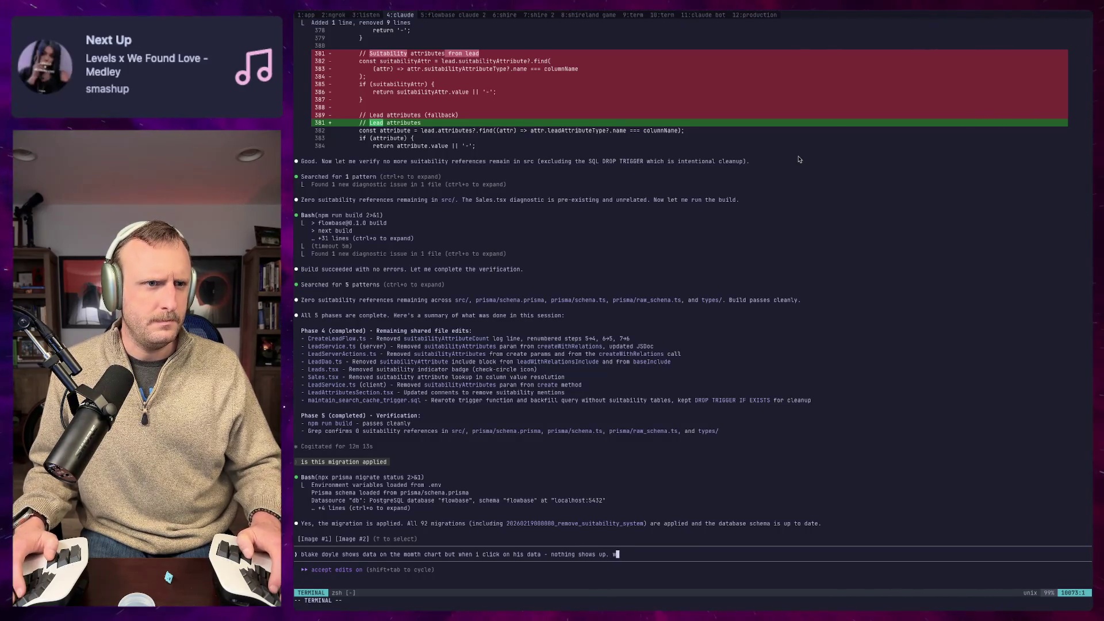
{"action": "type", "text": "s "}
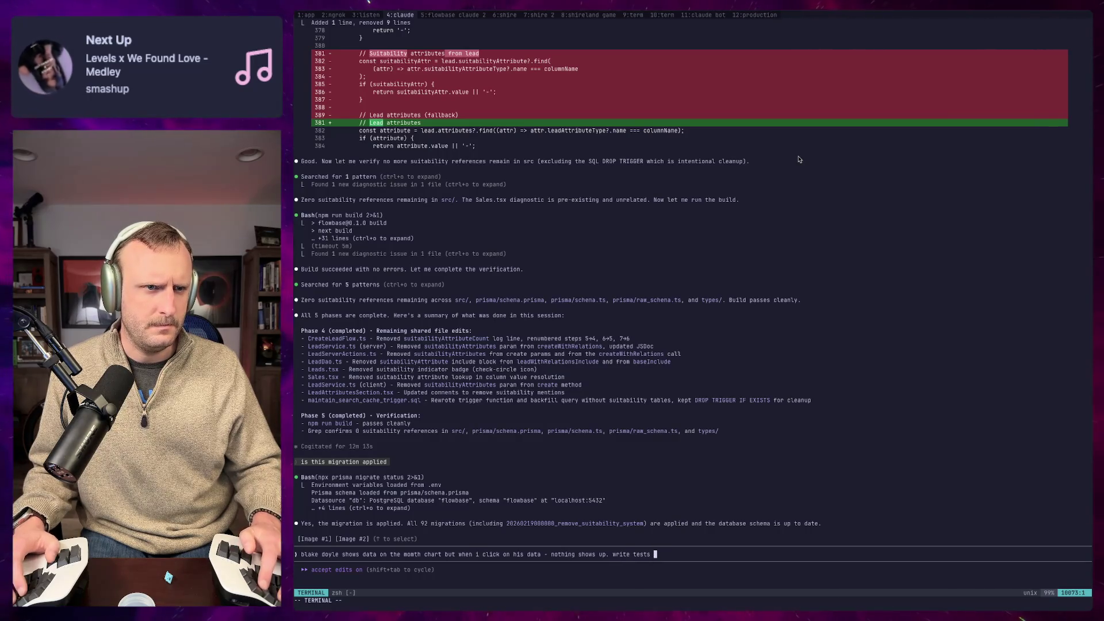
{"action": "type", "text": "r"}
{"action": "key", "text": "BackSpace"}
{"action": "type", "text": "an"}
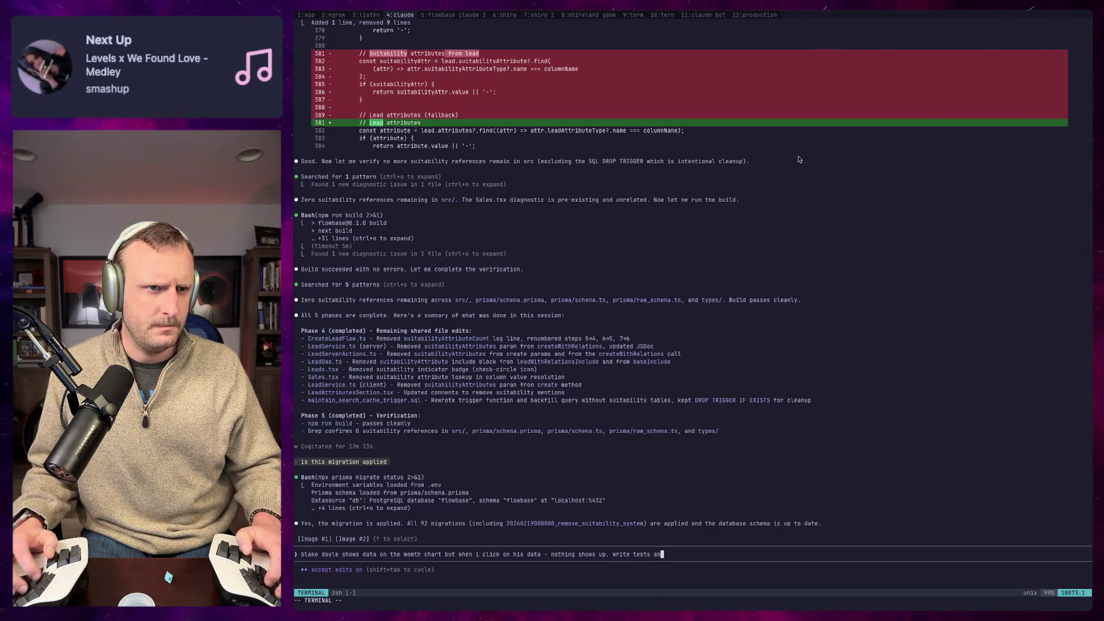
{"action": "type", "text": "e test data to"}
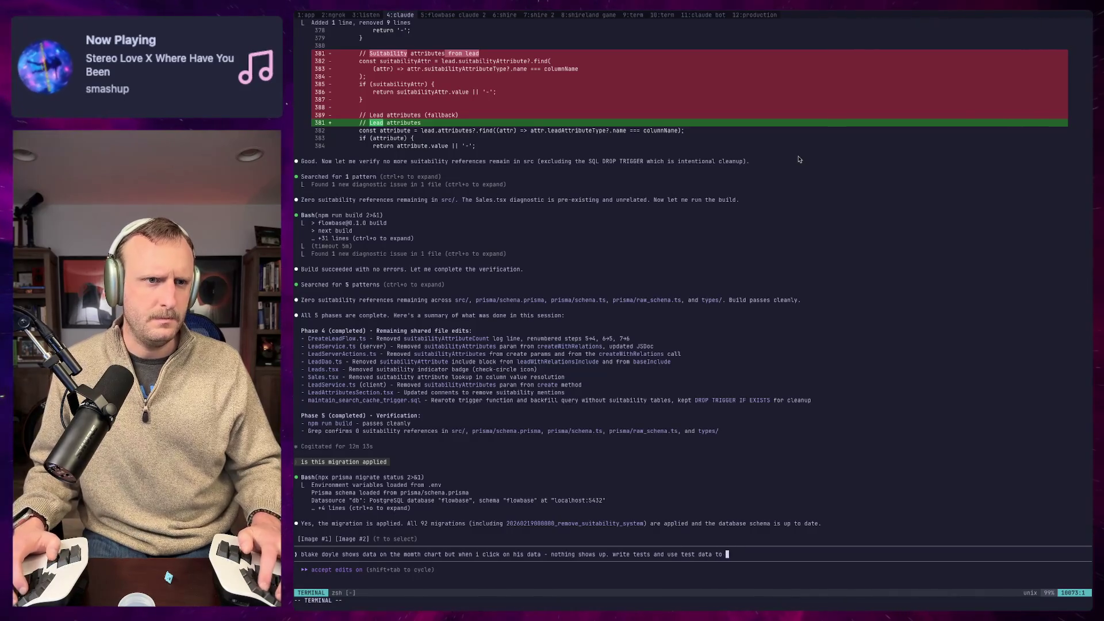
{"action": "type", "text": " this works, then"}
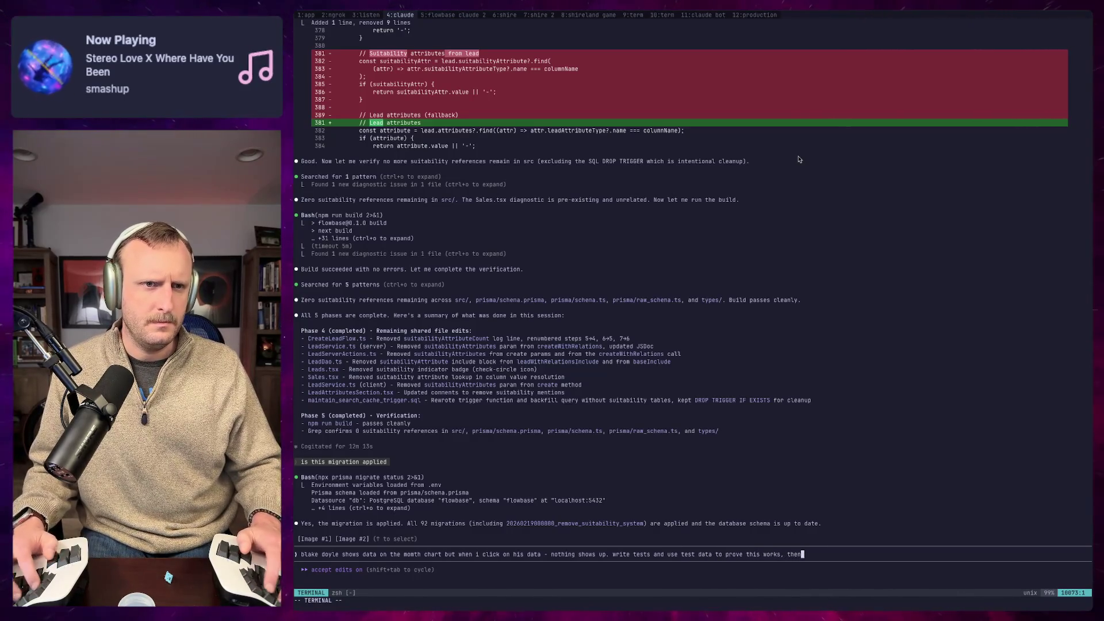
{"action": "type", "text": "cessing an account with npc"}
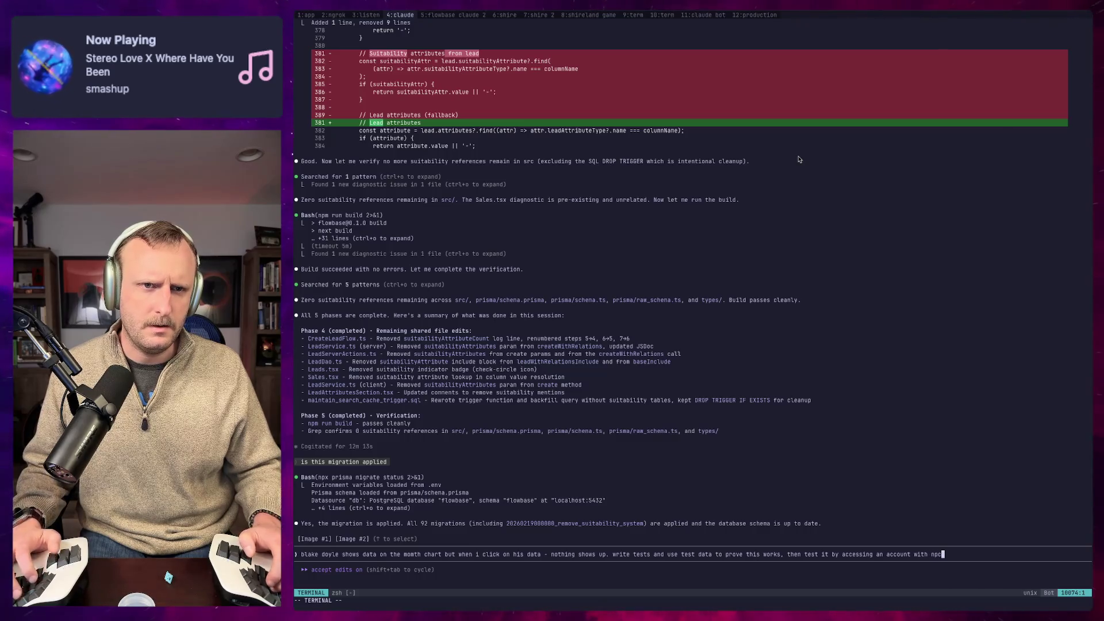
{"action": "type", "text": "laywright plugi"}
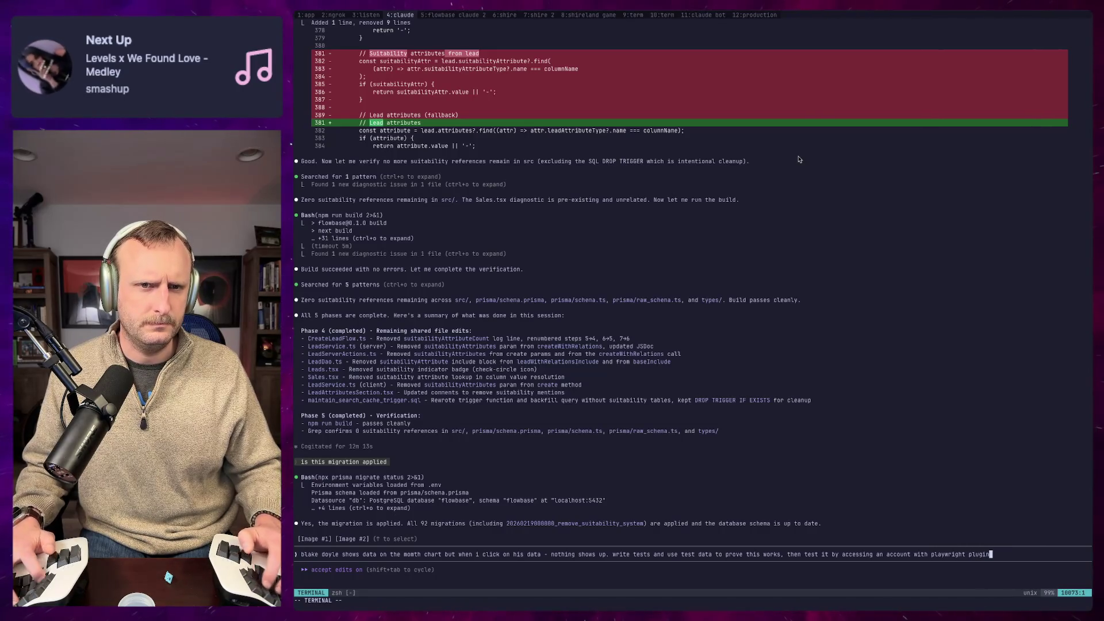
Step: Submit the bug report to Claude in plan mode
{"action": "key", "text": "shift+Tab"}
{"action": "key", "text": "Return"}
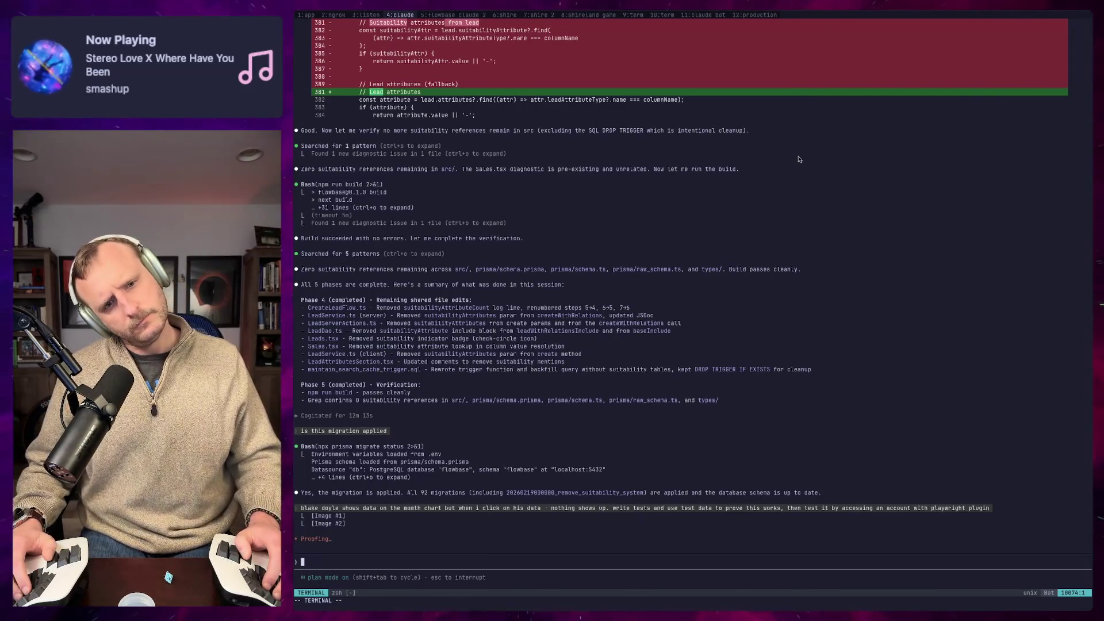
{"action": "key", "text": "ctrl+b"}
{"action": "key", "text": "n"}
{"action": "key", "text": "ctrl+b"}
Step: Close the idle claude bot shell window with exit
{"action": "key", "text": "n"}
{"action": "key", "text": "ctrl+b"}
{"action": "key", "text": "n"}
{"action": "key", "text": "ctrl+b"}
{"action": "key", "text": "n"}
{"action": "key", "text": "ctrl+b"}
{"action": "key", "text": "n"}
{"action": "key", "text": "ctrl+b"}
{"action": "key", "text": "n"}
{"action": "key", "text": "ctrl+b"}
{"action": "key", "text": "n"}
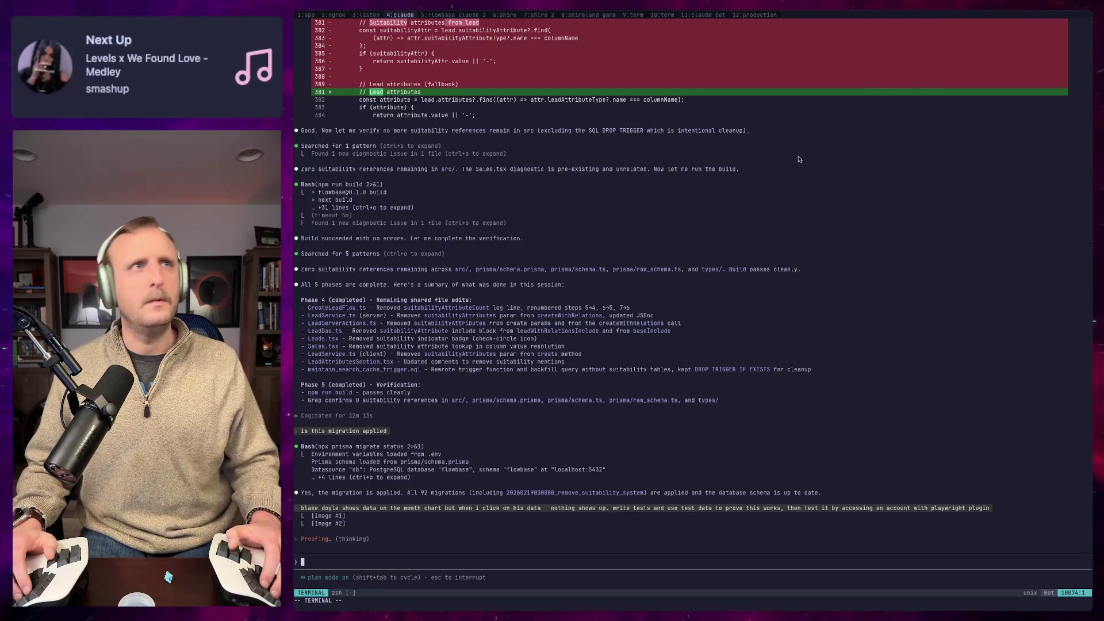
{"action": "key", "text": "ctrl+b"}
{"action": "key", "text": "n"}
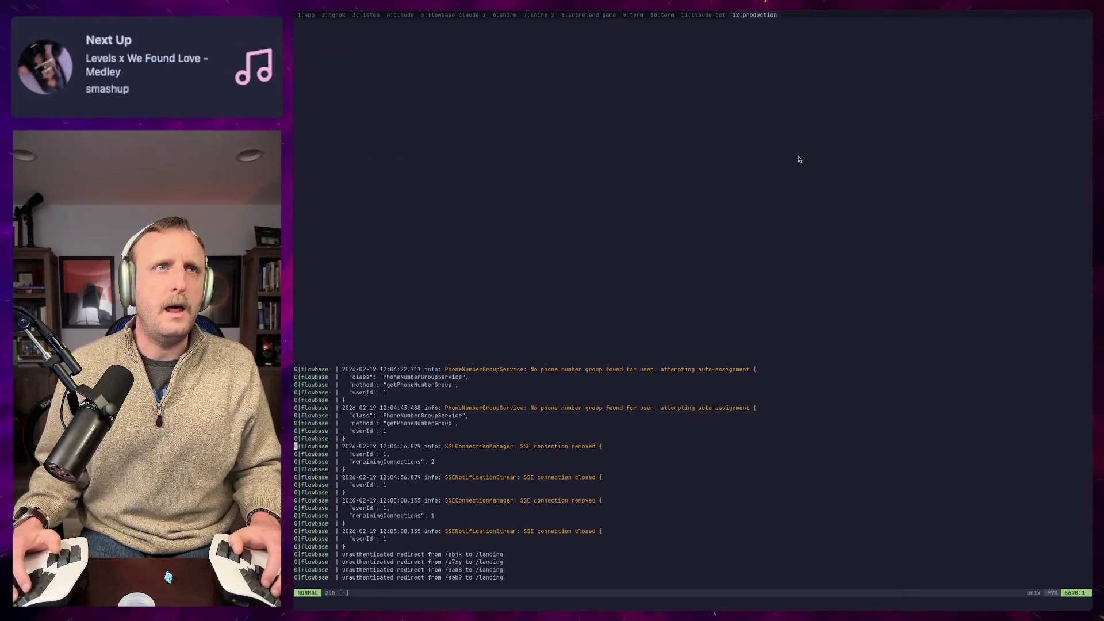
{"action": "key", "text": "ctrl+b"}
{"action": "key", "text": "p"}
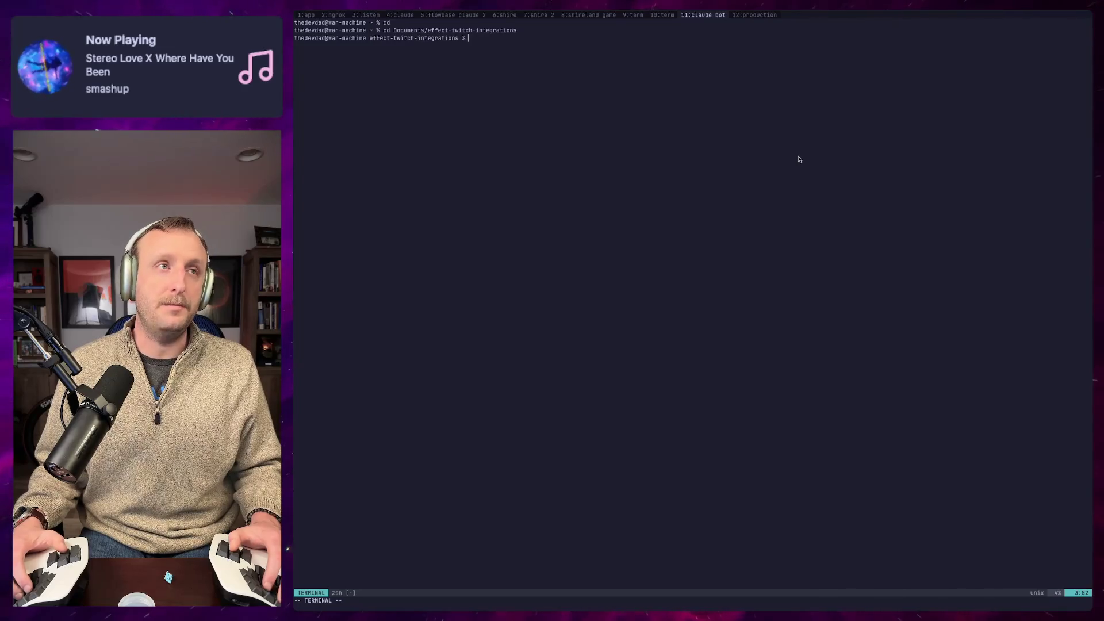
{"action": "type", "text": "xit"}
{"action": "key", "text": "Return"}
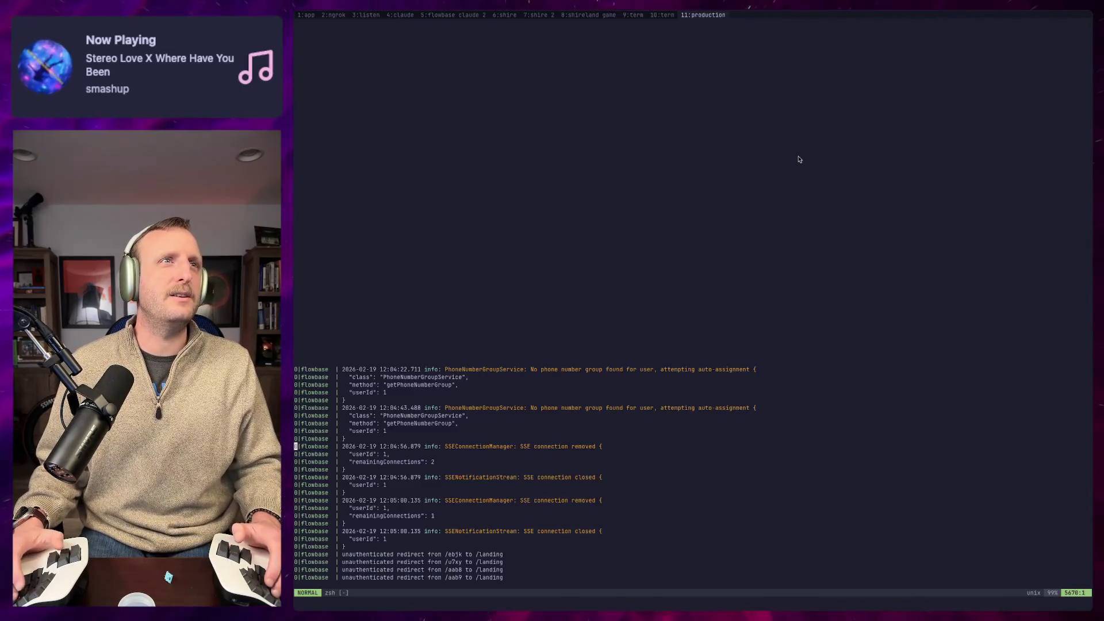
{"action": "key", "text": "ctrl+b"}
{"action": "key", "text": "p"}
Step: Glance at the production logs and Flowbase dashboard, then head to the Shireland Claude window
{"action": "key", "text": "ctrl+b"}
{"action": "key", "text": "n"}
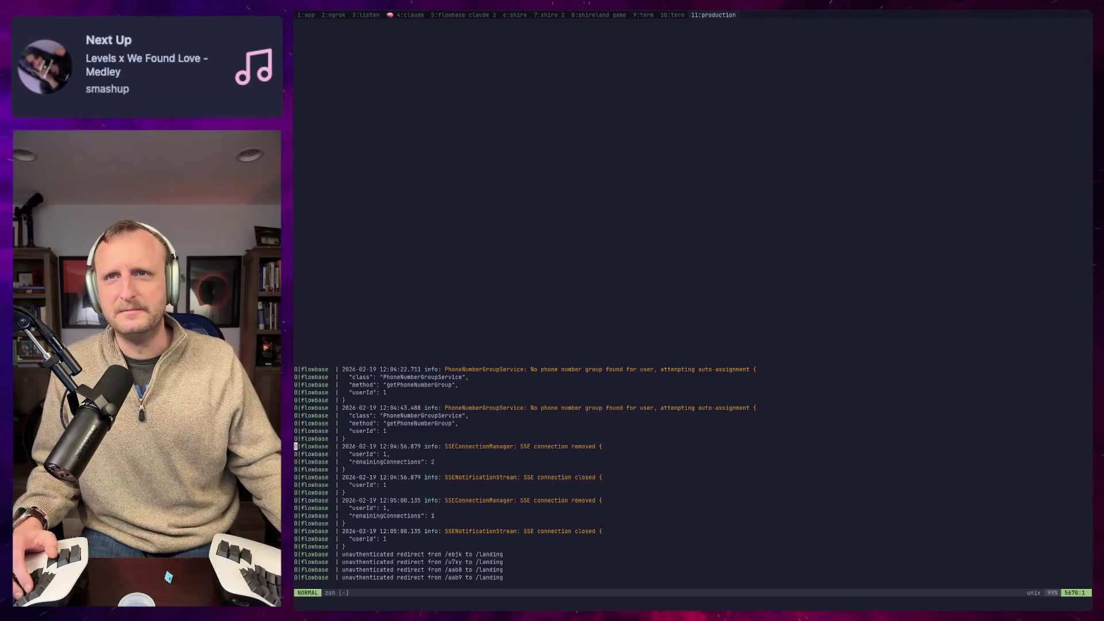
{"action": "key", "text": "super+Tab"}
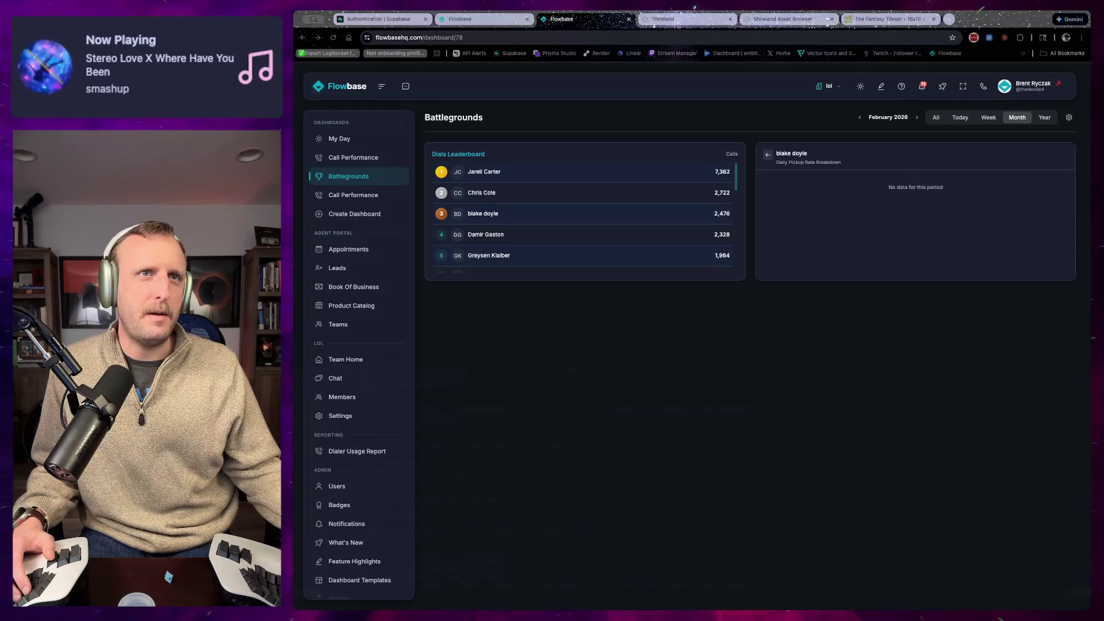
{"action": "key", "text": "super+Tab"}
{"action": "key", "text": "ctrl+b"}
{"action": "key", "text": "p"}
{"action": "key", "text": "ctrl+b"}
Step: Ask the shire 2 Claude session 'so how do i add them to island.tmj', then bring up Tiled
{"action": "key", "text": "p"}
{"action": "key", "text": "ctrl+b"}
{"action": "key", "text": "p"}
{"action": "key", "text": "ctrl+b"}
{"action": "key", "text": "p"}
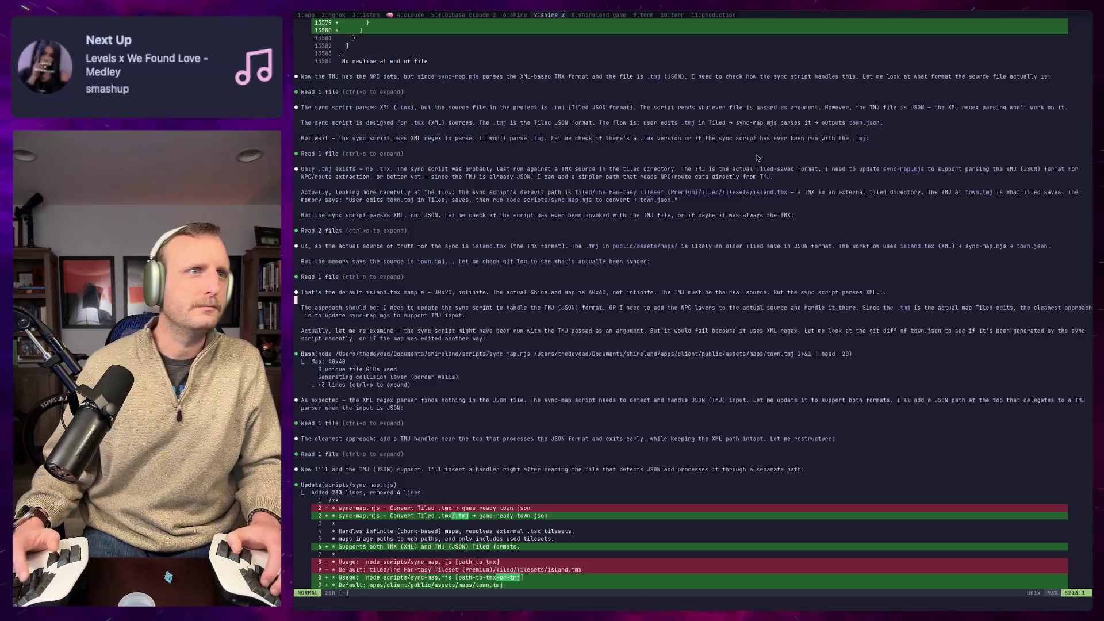
{"action": "key", "text": "i"}
{"action": "type", "text": "so how do i add them"}
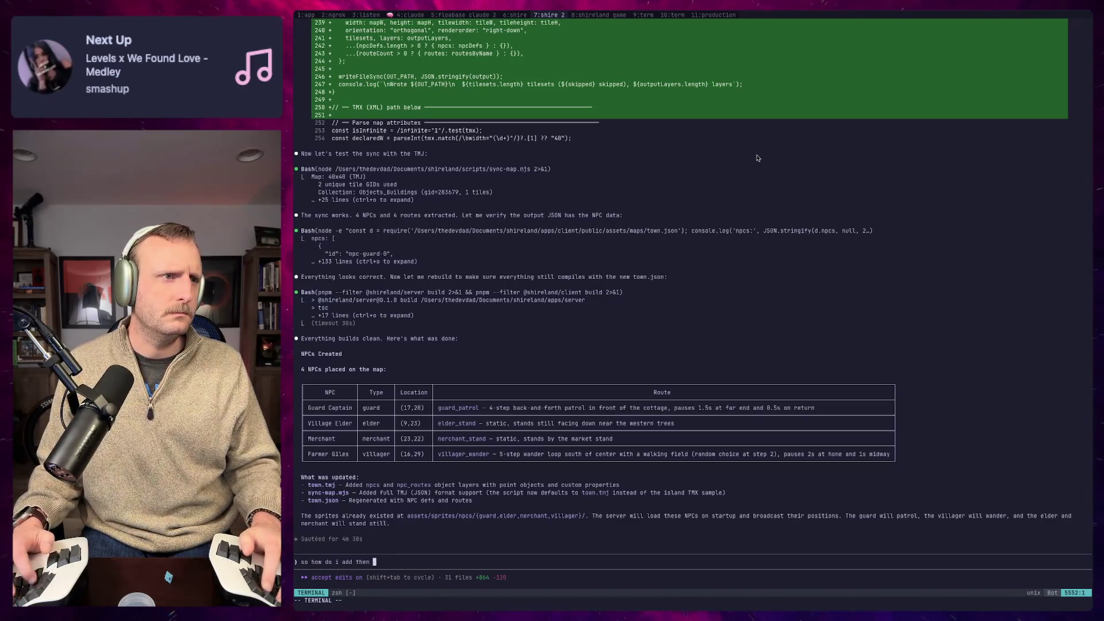
{"action": "type", "text": "to island.tmx"}
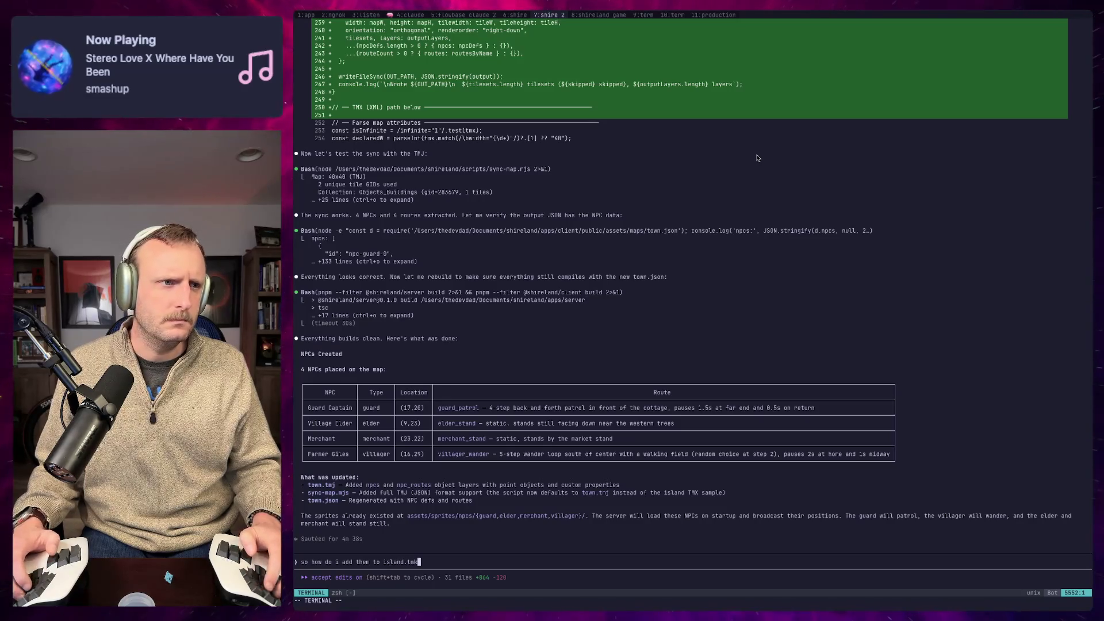
{"action": "key", "text": "Return"}
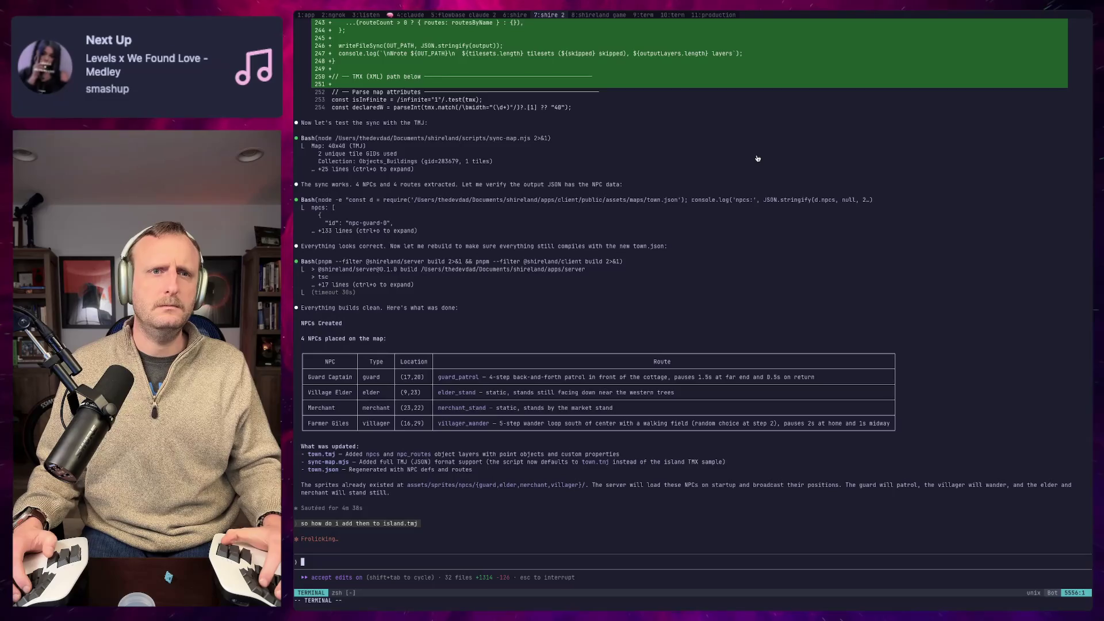
{"action": "key", "text": "super+Tab"}
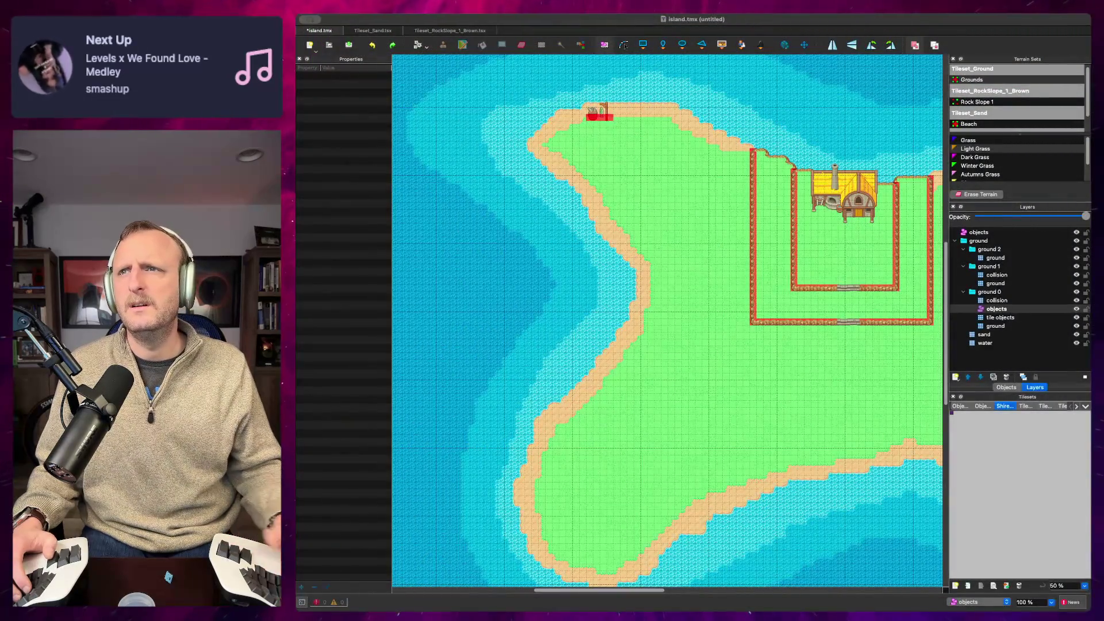
Step: Resubmit the question to Claude as 'so how do i add them to island.tmx'
{"action": "scroll", "coordinate": [727, 293], "scroll_direction": "up", "scroll_amount": 2}
{"action": "scroll", "coordinate": [728, 294], "scroll_direction": "up", "scroll_amount": 2}
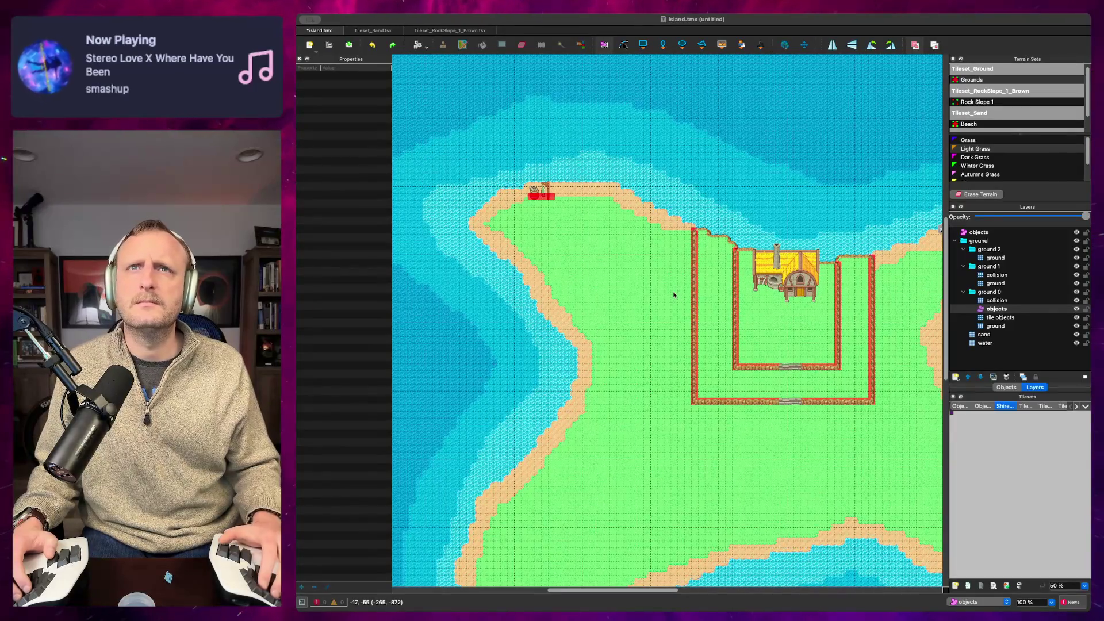
{"action": "key", "text": "super+Tab"}
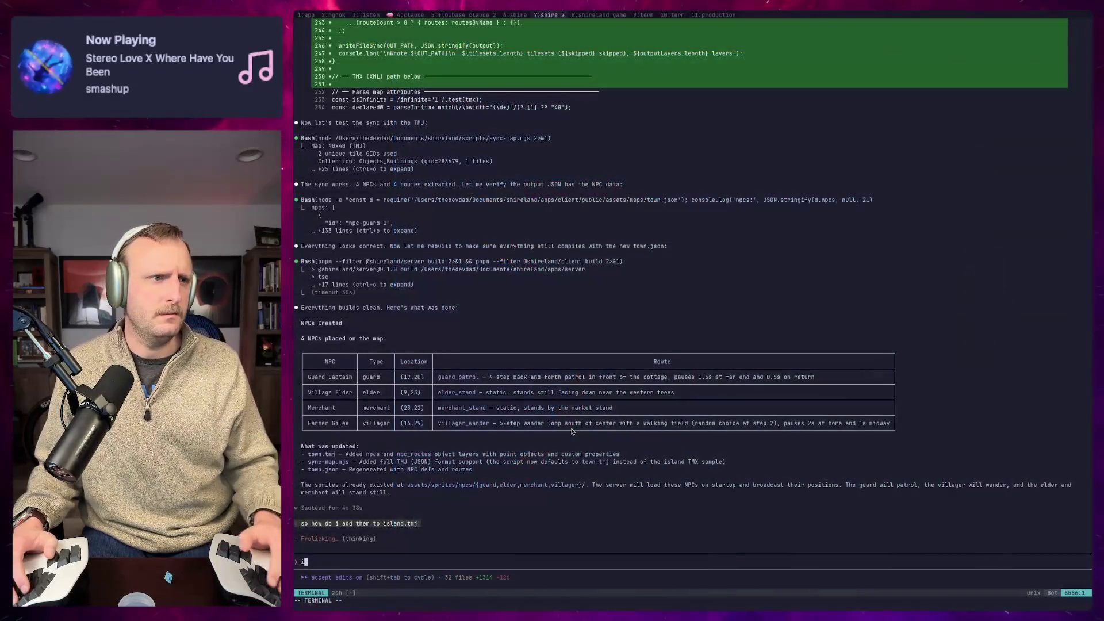
{"action": "key", "text": "Escape"}
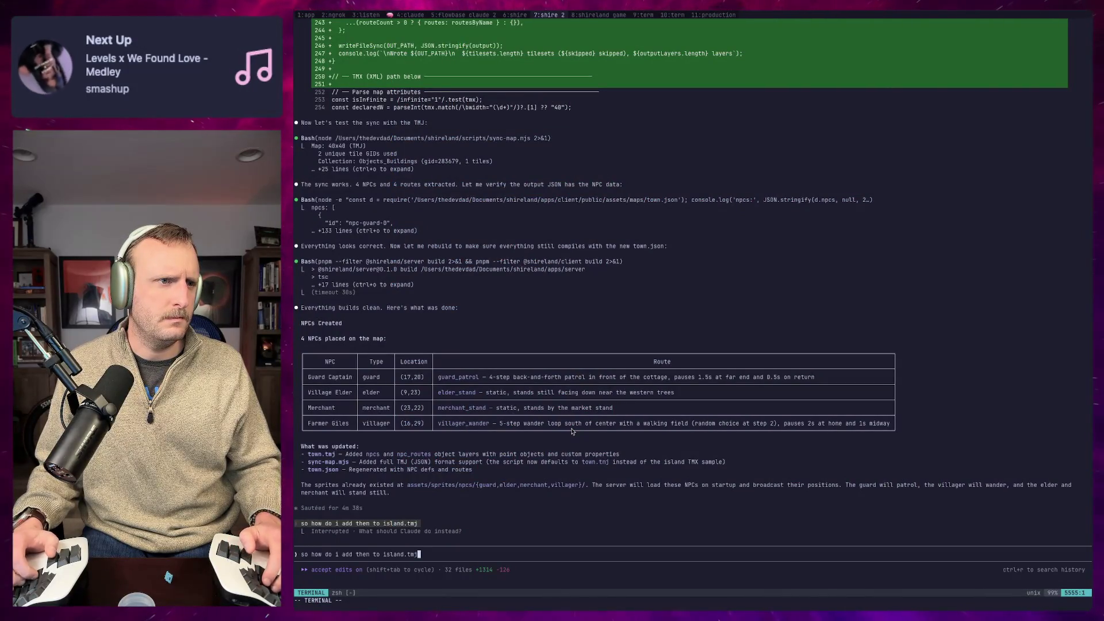
{"action": "type", "text": "x"}
{"action": "key", "text": "Return"}
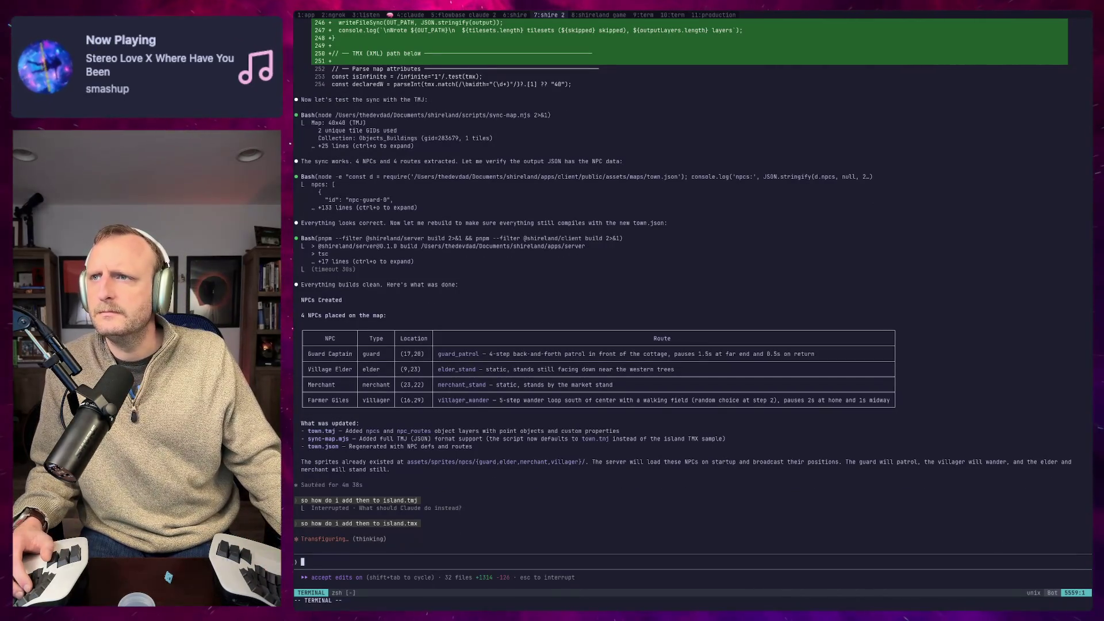
Step: Pan the island map in Tiled to the western shore, then return to Claude
{"action": "key", "text": "super+Tab"}
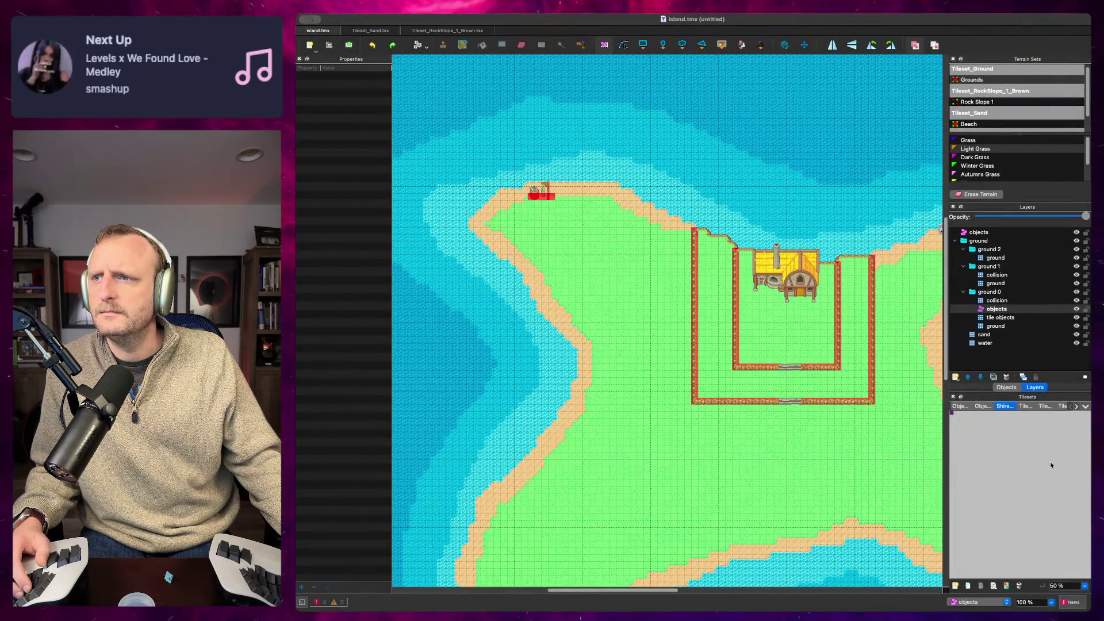
{"action": "mouse_move", "coordinate": [828, 426]}
{"action": "left_mouse_down"}
{"action": "mouse_move", "coordinate": [744, 313]}
{"action": "mouse_move", "coordinate": [774, 318]}
{"action": "mouse_move", "coordinate": [848, 396]}
{"action": "mouse_move", "coordinate": [694, 273]}
{"action": "mouse_move", "coordinate": [801, 231]}
{"action": "mouse_move", "coordinate": [836, 248]}
{"action": "mouse_move", "coordinate": [859, 280]}
{"action": "left_mouse_up"}
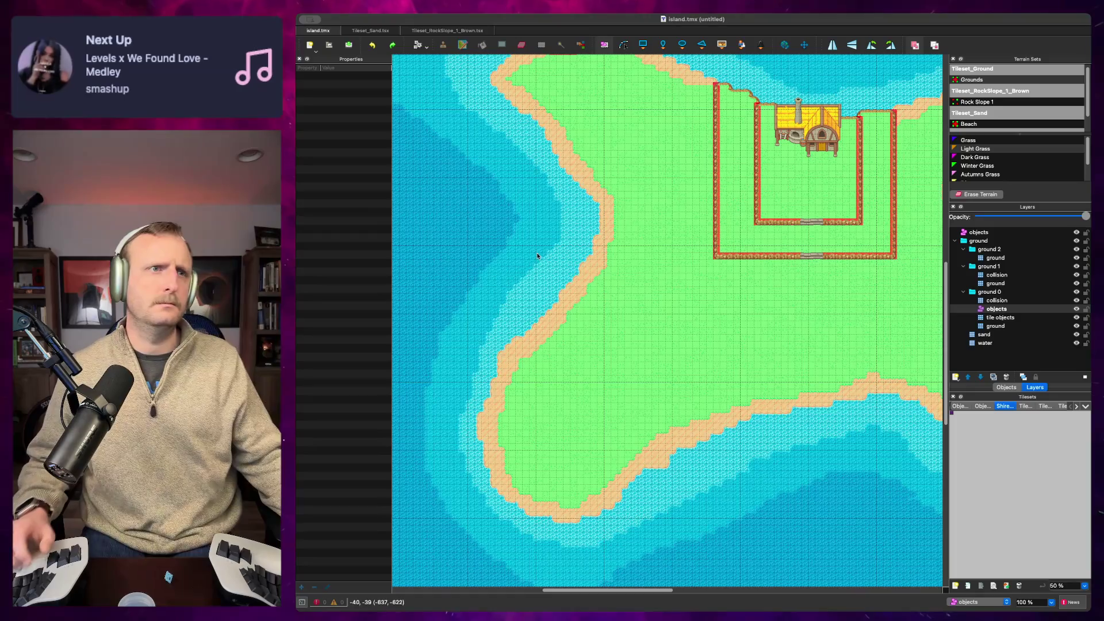
{"action": "key", "text": "super+Tab"}
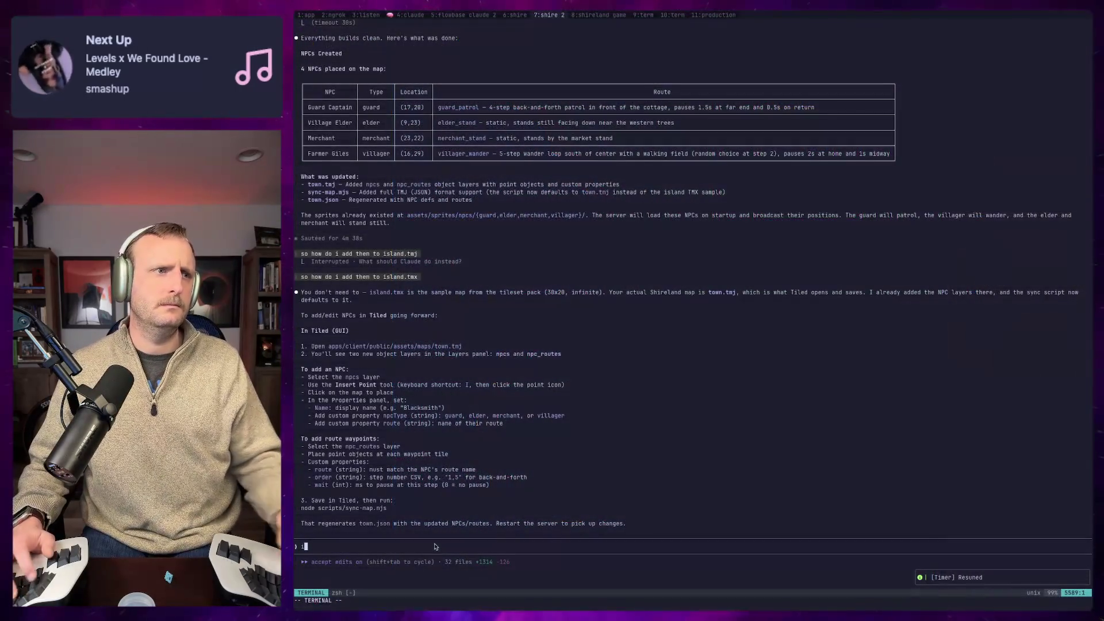
Step: Reply 'no. that is my map i have been building' to confirm island.tmx is the real map
{"action": "key", "text": "BackSpace"}
{"action": "type", "text": "no. that is my tile"}
{"action": "key", "text": "BackSpace"}
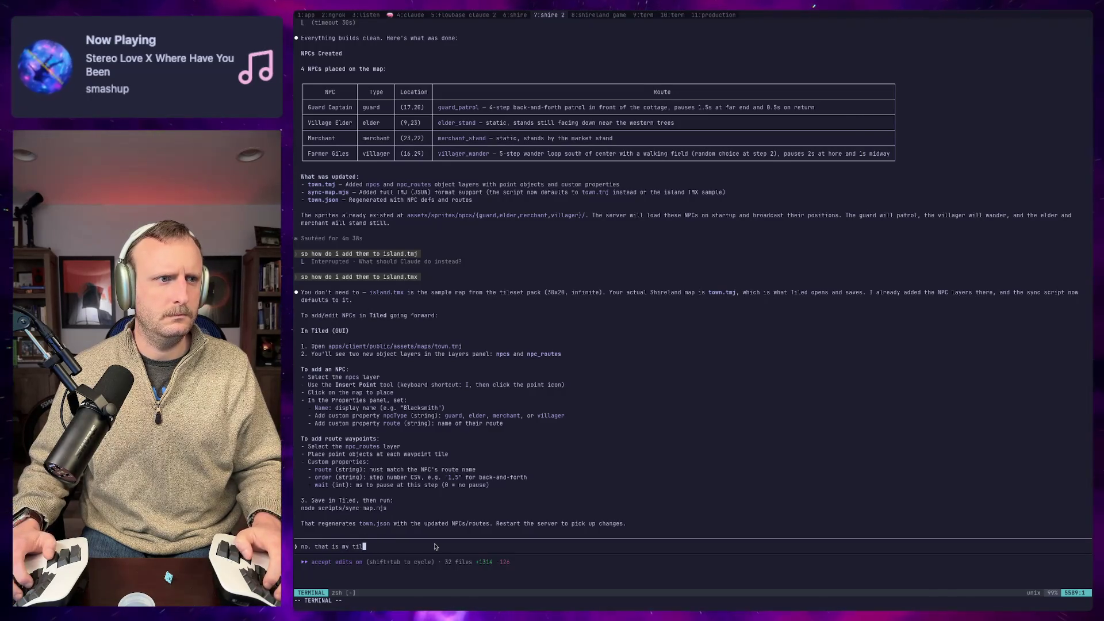
{"action": "key", "text": "BackSpace"}
{"action": "key", "text": "BackSpace"}
{"action": "key", "text": "BackSpace"}
{"action": "type", "text": "map i have been building"}
{"action": "key", "text": "Return"}
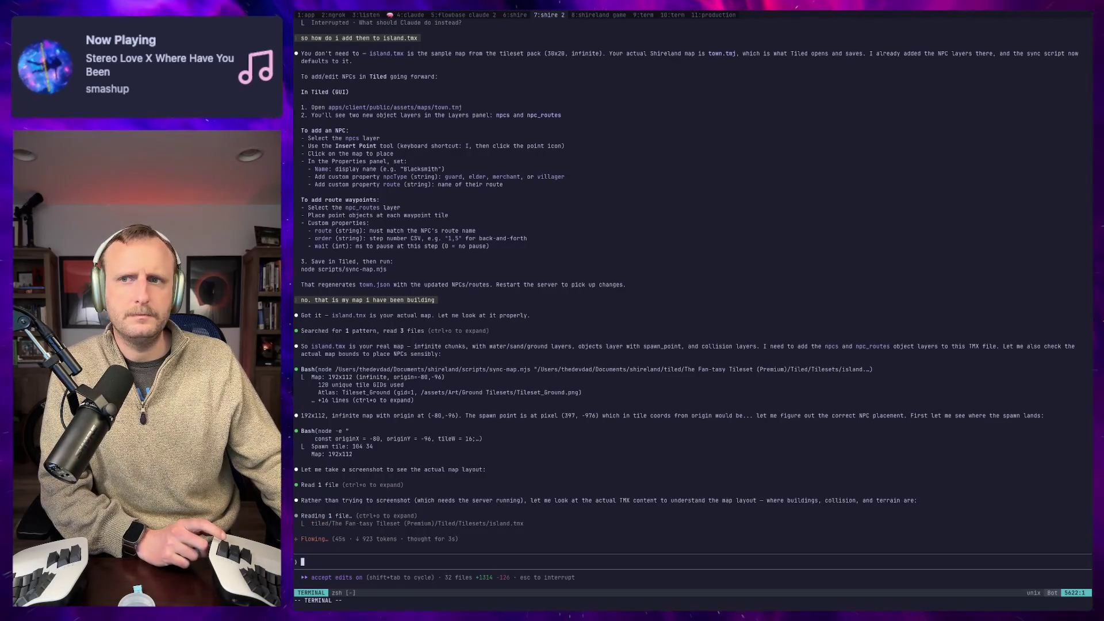
{"action": "key", "text": "super+Tab"}
{"action": "scroll", "coordinate": [697, 382], "scroll_direction": "down", "scroll_amount": 2}
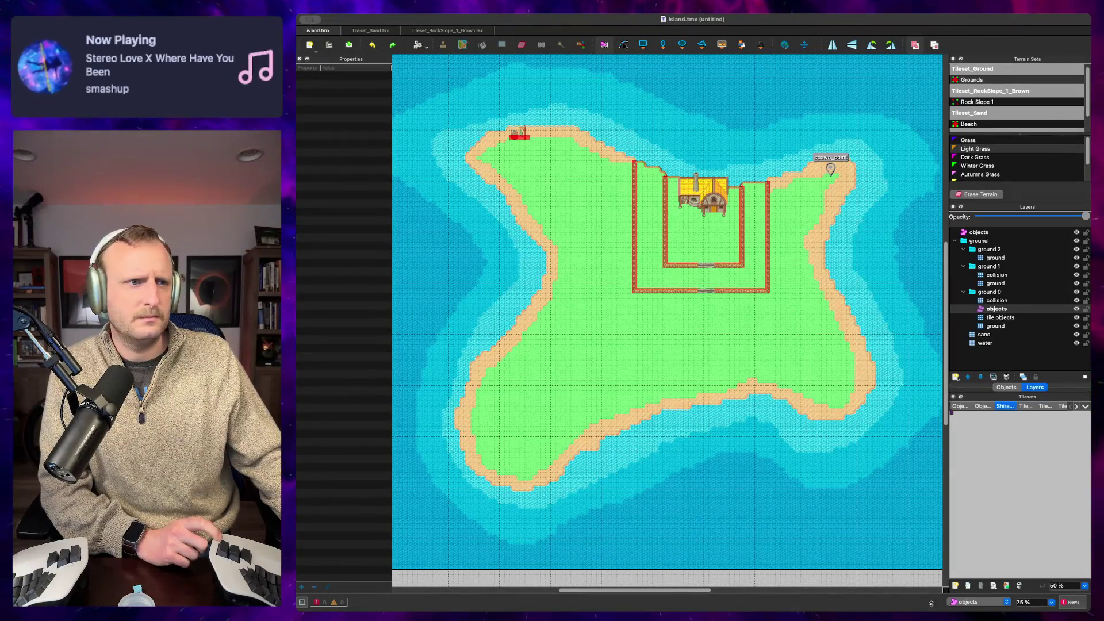
{"action": "key", "text": "super+Tab"}
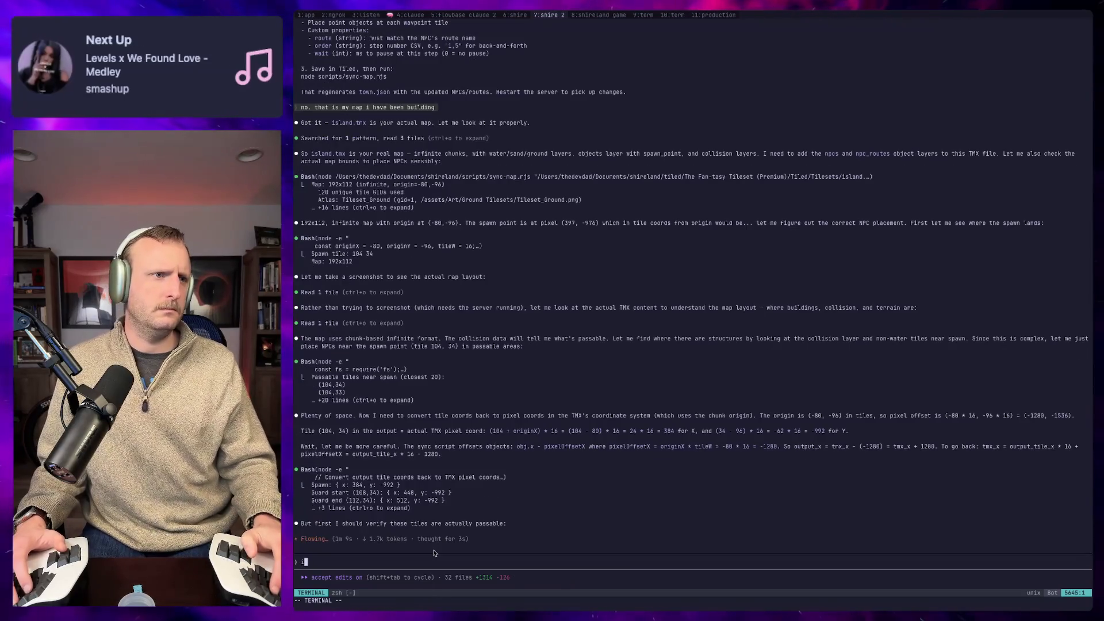
{"action": "key", "text": "Escape"}
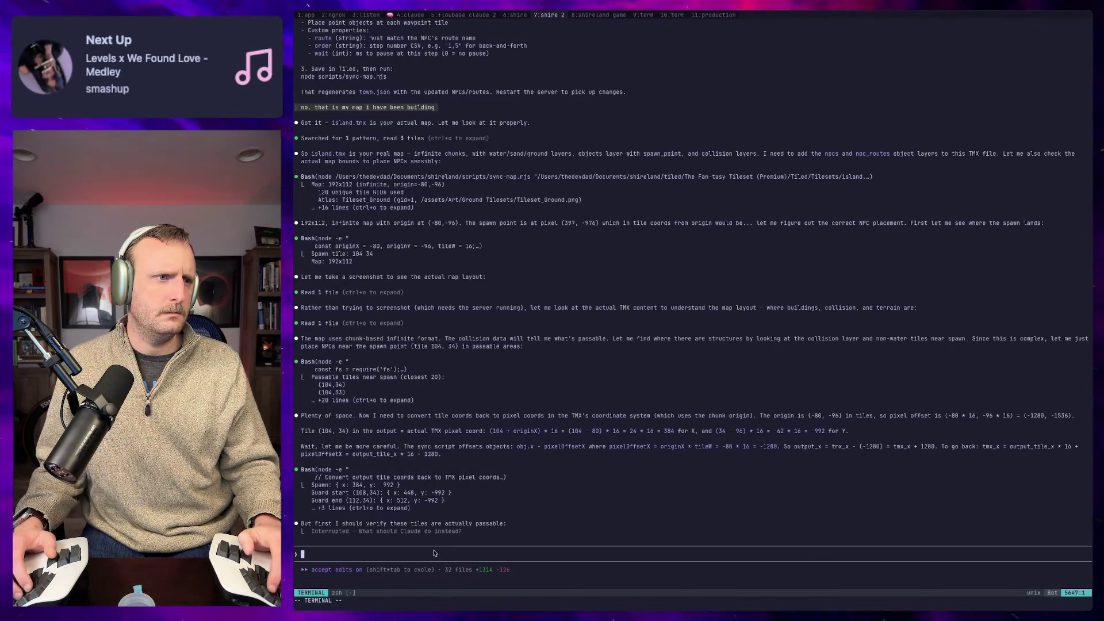
Step: Interrupt Claude's coordinate work by asking 'what are you doing?'
{"action": "type", "text": "what are you doing? i want"}
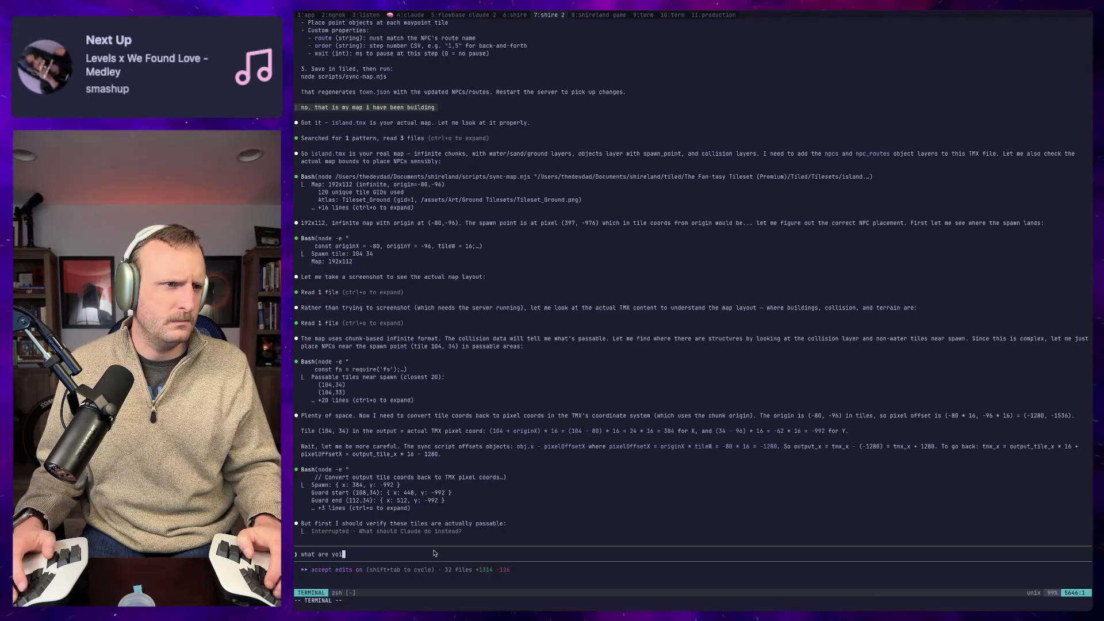
{"action": "type", "text": " you to c"}
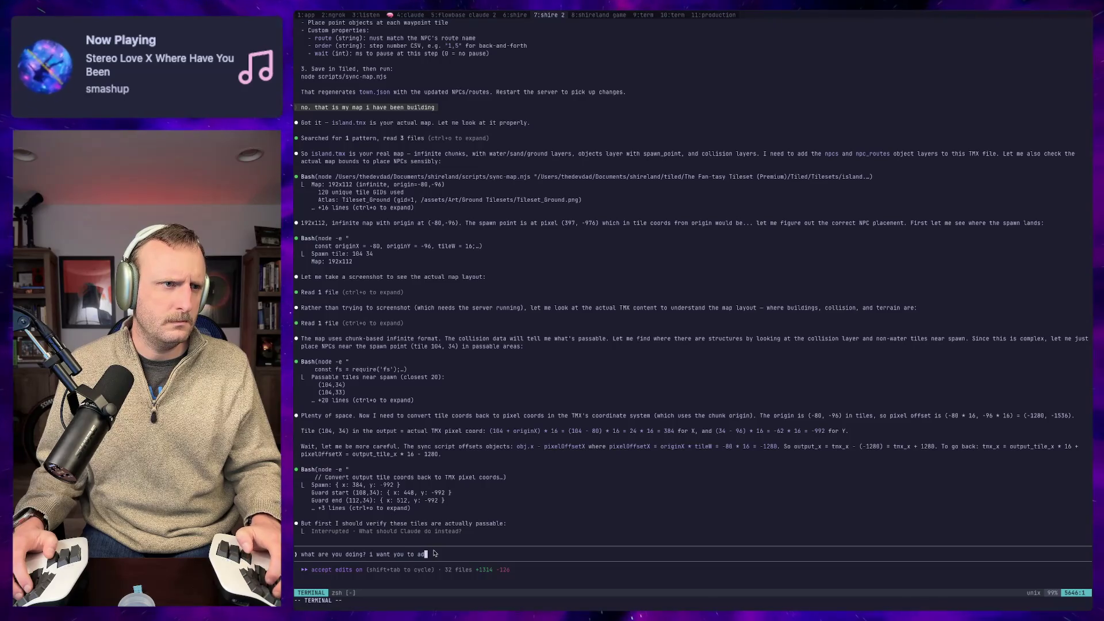
{"action": "key", "text": "BackSpace"}
{"action": "key", "text": "BackSpace"}
{"action": "key", "text": "BackSpace"}
{"action": "key", "text": "Return"}
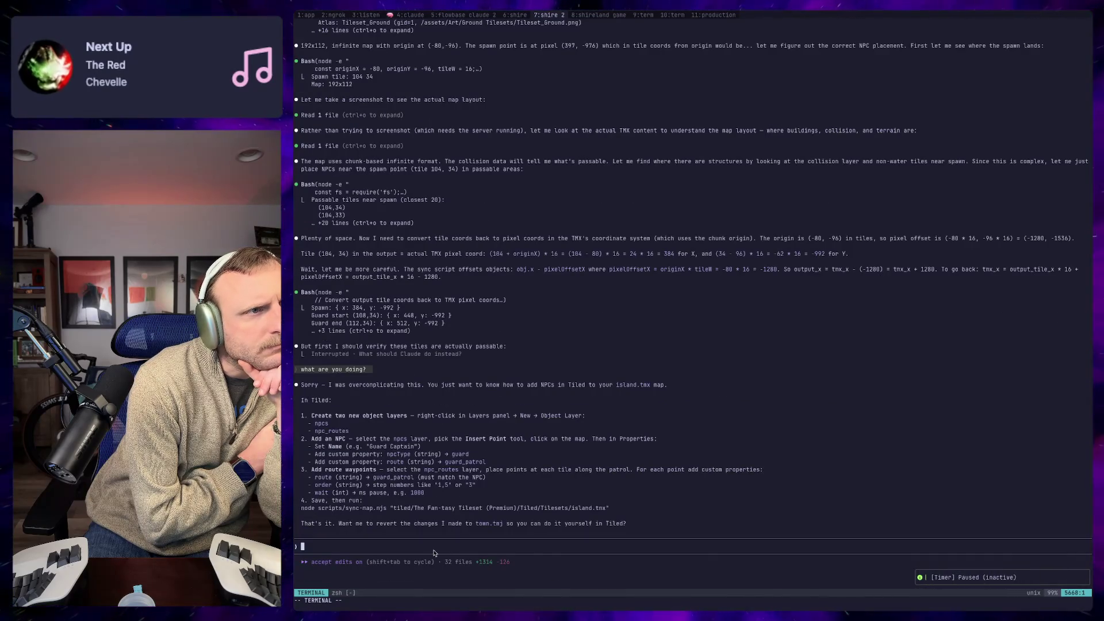
Step: Tell Claude to revert town.tmj and update sync-map, then ask 'how does this work with my ground layers?'
{"action": "type", "text": "yes revert town.tmj and just update sync-map to support it"}
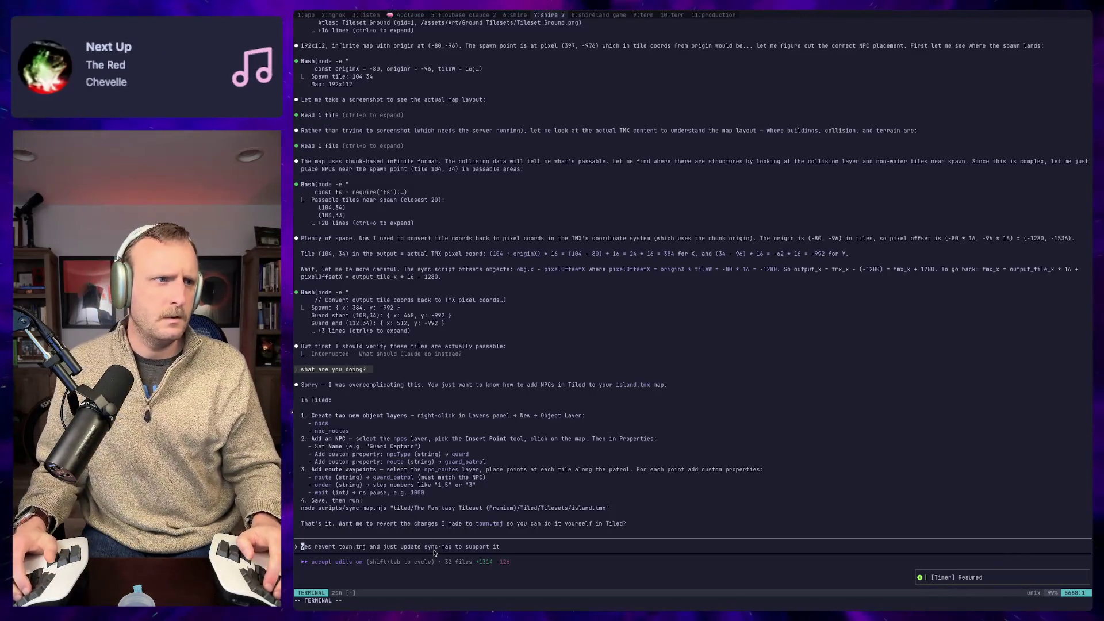
{"action": "type", "text": "ho"}
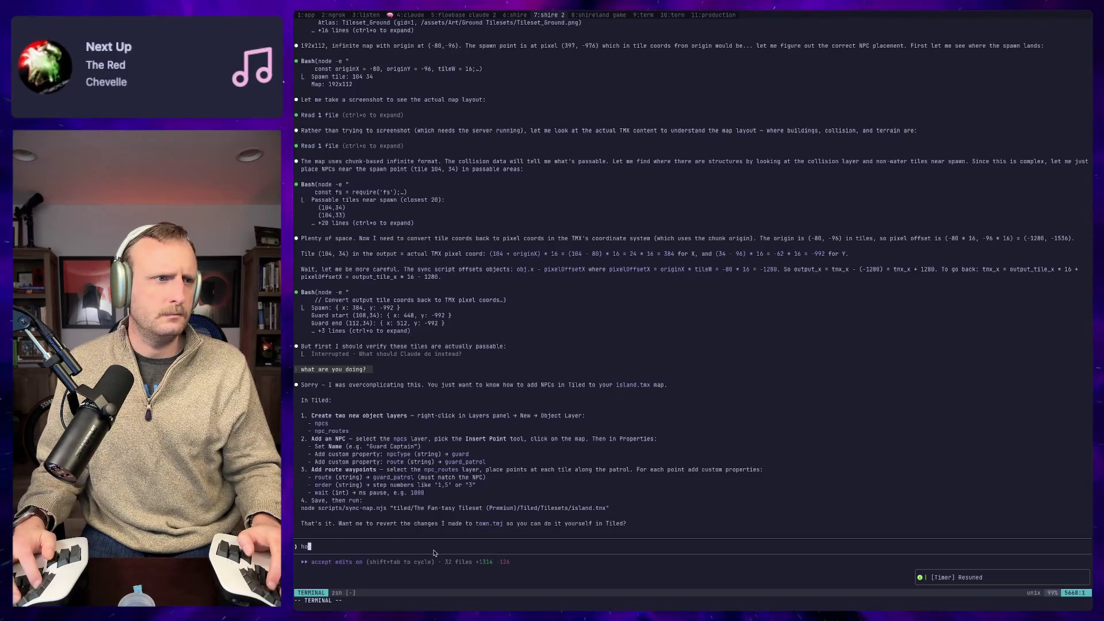
{"action": "type", "text": "w does this work with my "}
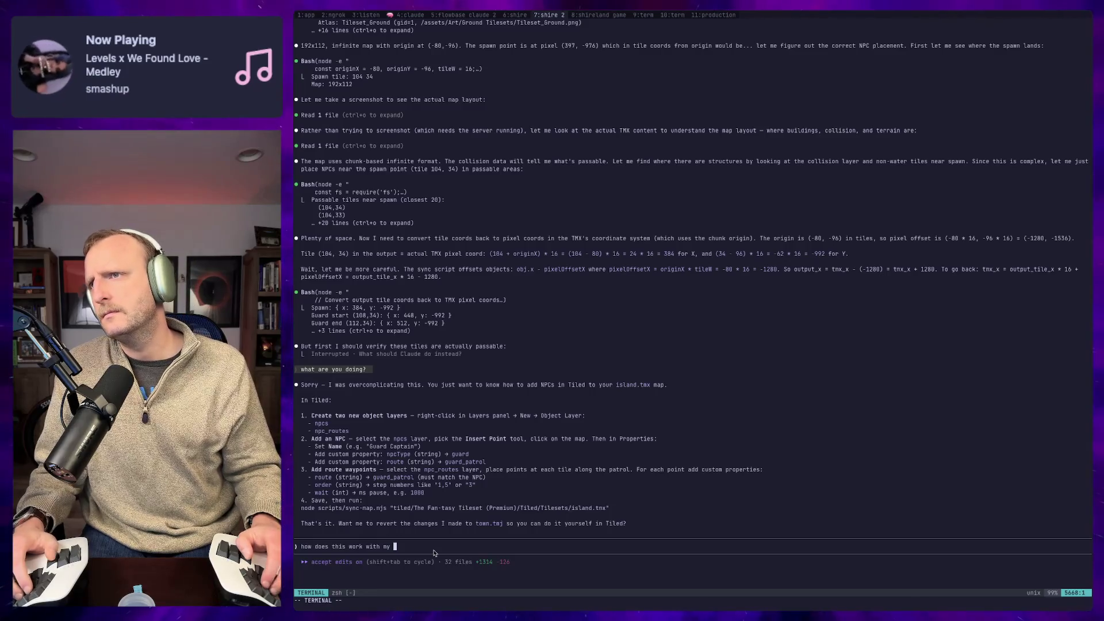
{"action": "type", "text": "gtro"}
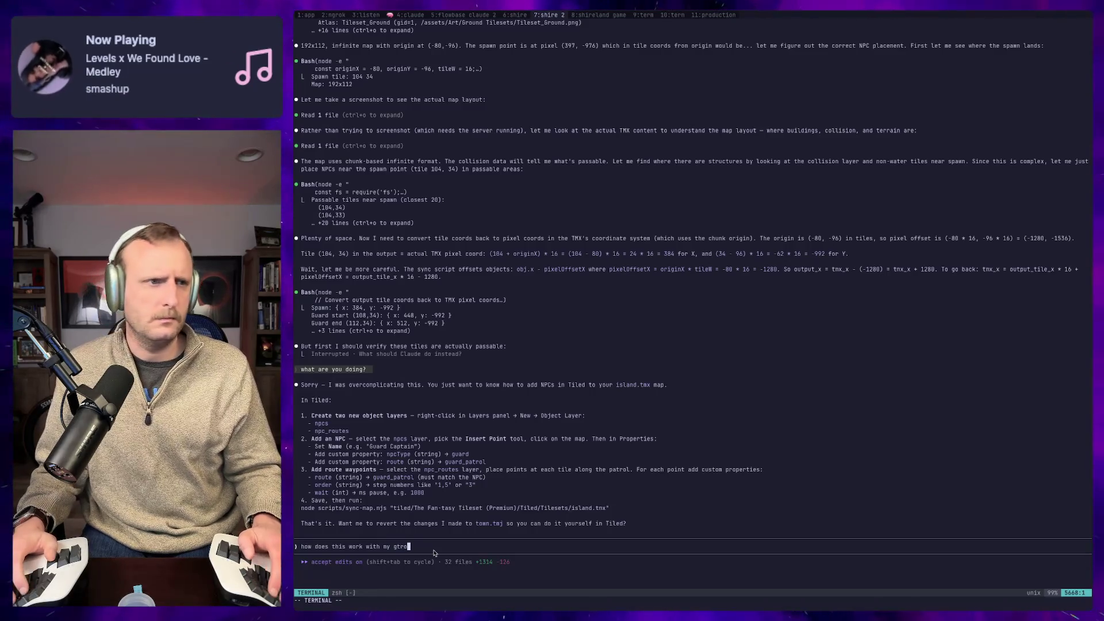
{"action": "key", "text": "BackSpace"}
{"action": "key", "text": "BackSpace"}
{"action": "key", "text": "BackSpace"}
{"action": "type", "text": "round lay"}
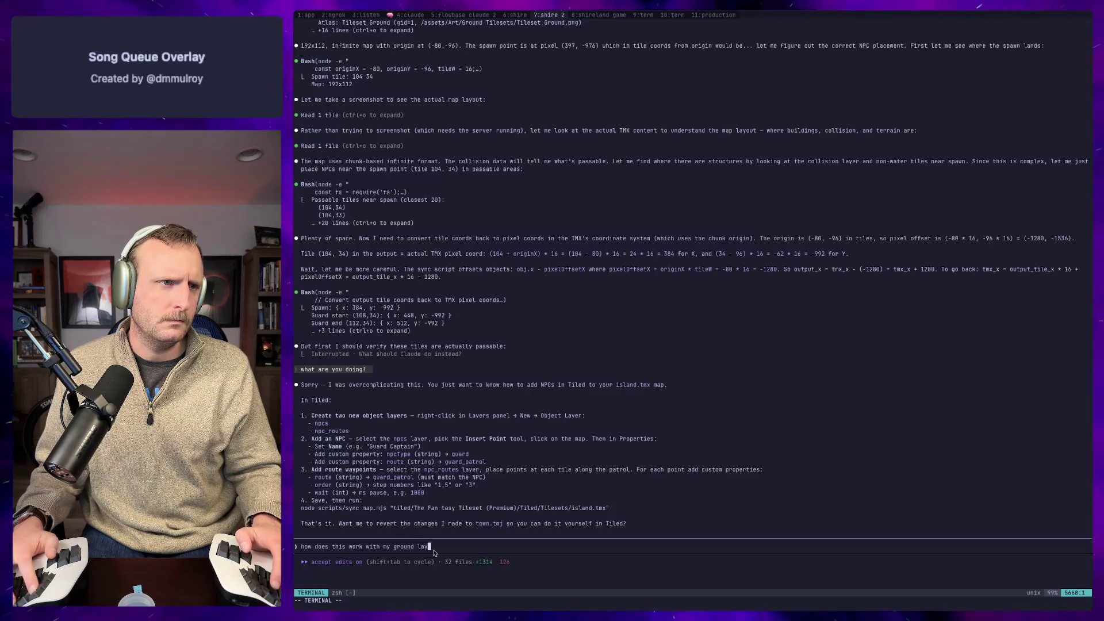
{"action": "type", "text": "ers?"}
{"action": "key", "text": "Return"}
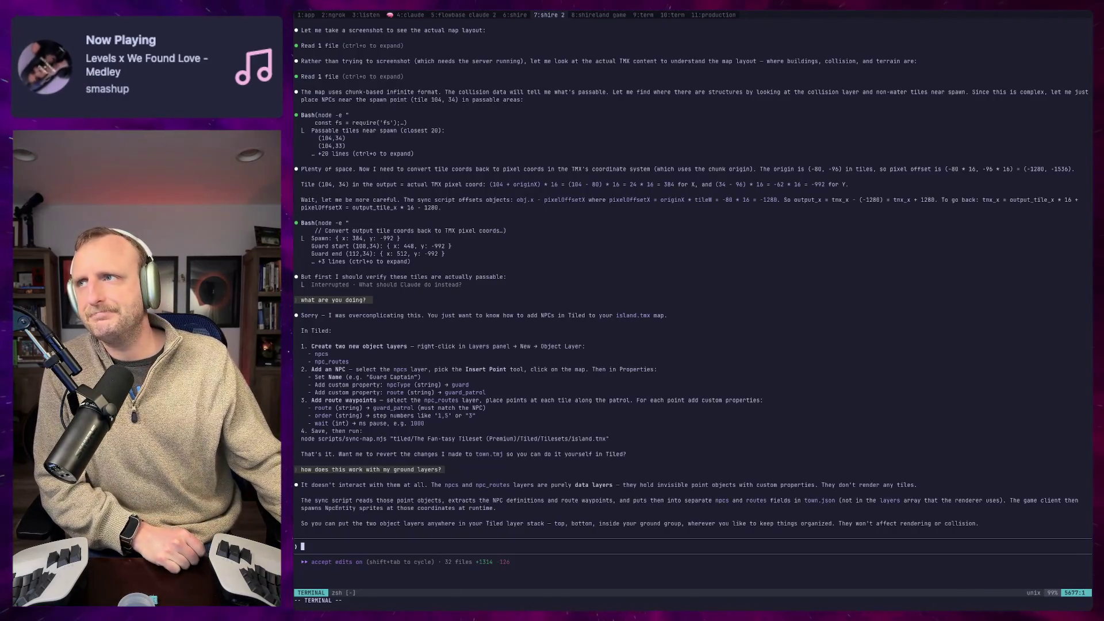
Step: Say you'll add the layers in Tiled, then ask whether the NPC layers can go in their own group
{"action": "type", "text": "ok let me add them in tiled and run the sync"}
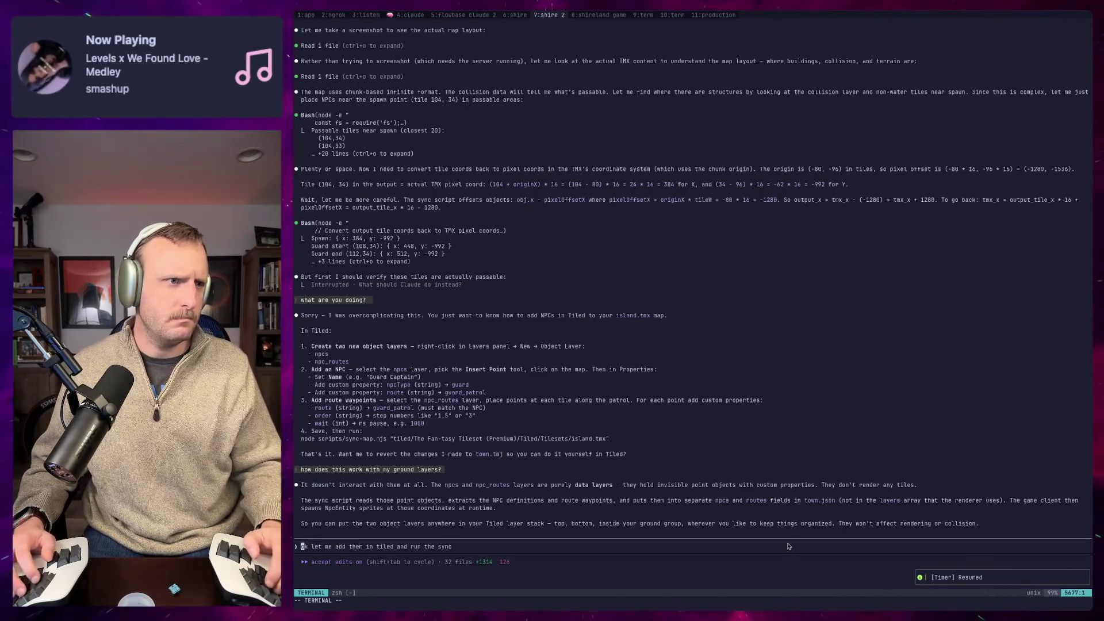
{"action": "type", "text": "can i put"}
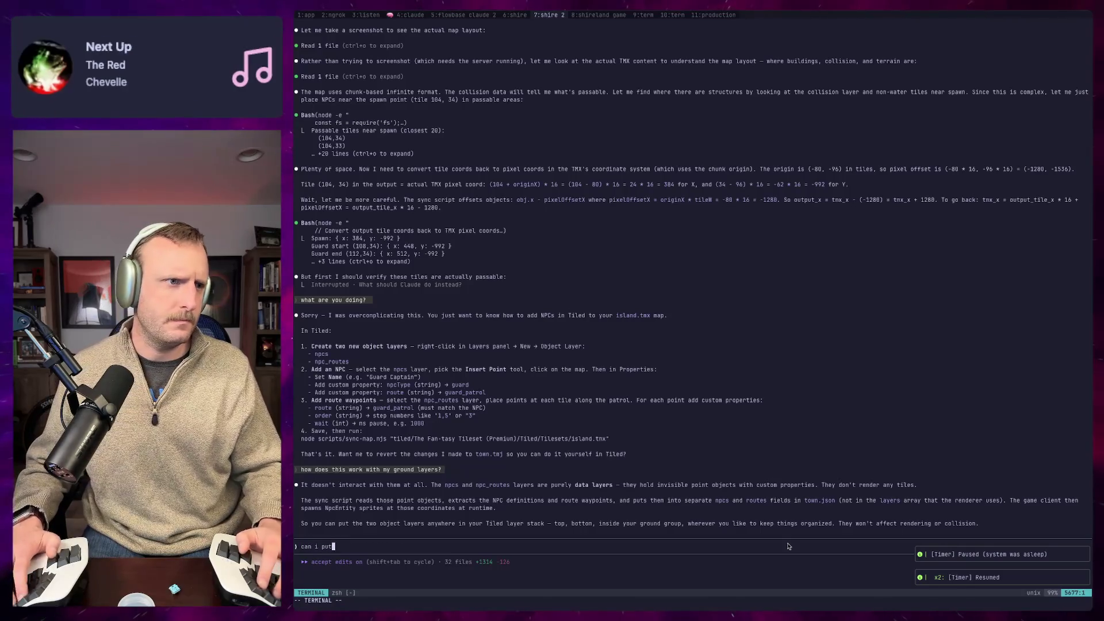
{"action": "type", "text": " them in their own gbroup then"}
{"action": "key", "text": "Return"}
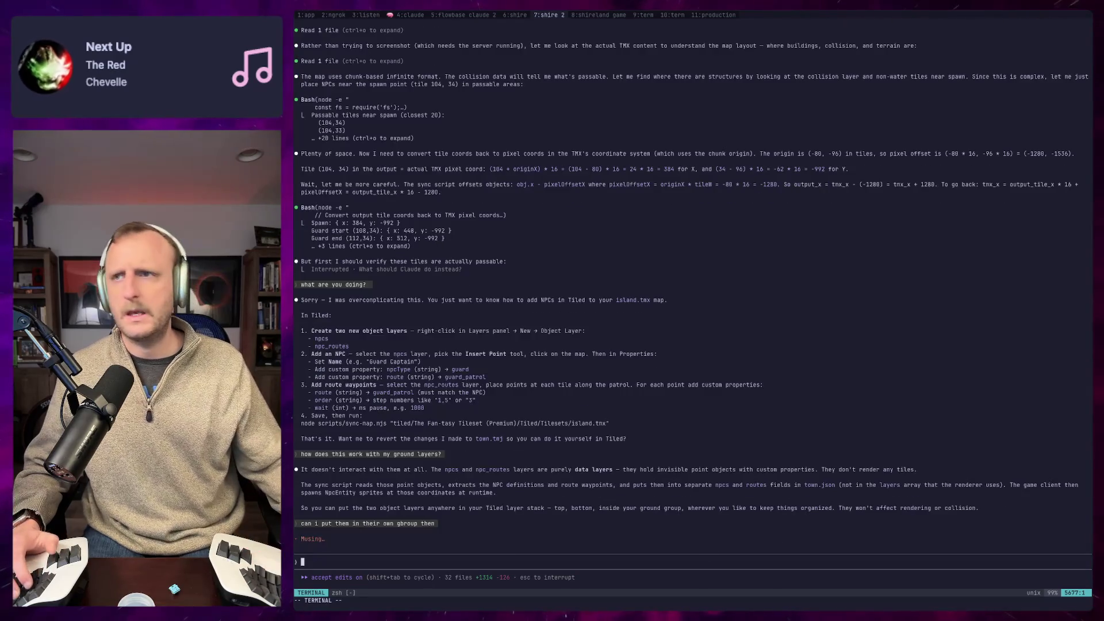
{"action": "key", "text": "super+Tab"}
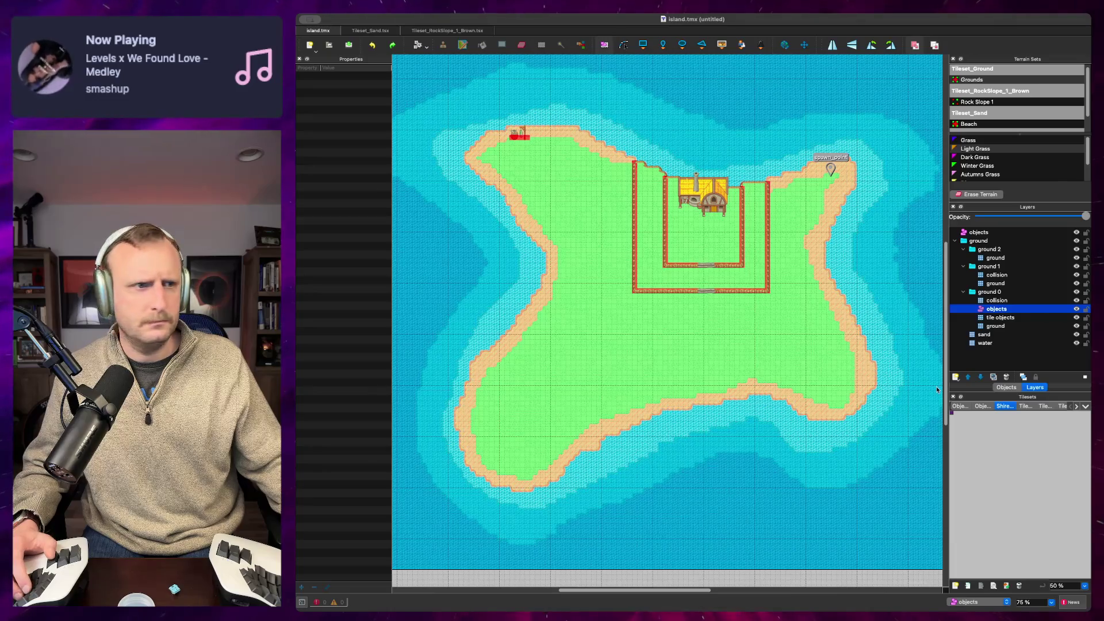
Step: Create a group layer named npc and move it to the top level
{"action": "key", "text": "super+shift+n"}
{"action": "type", "text": "npc"}
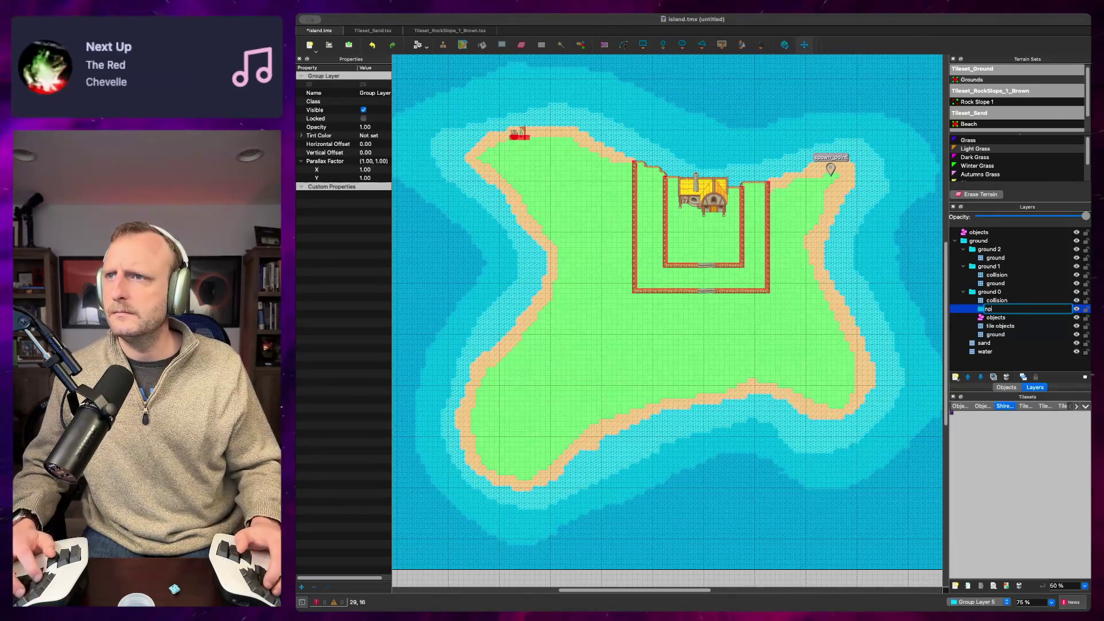
{"action": "key", "text": "Return"}
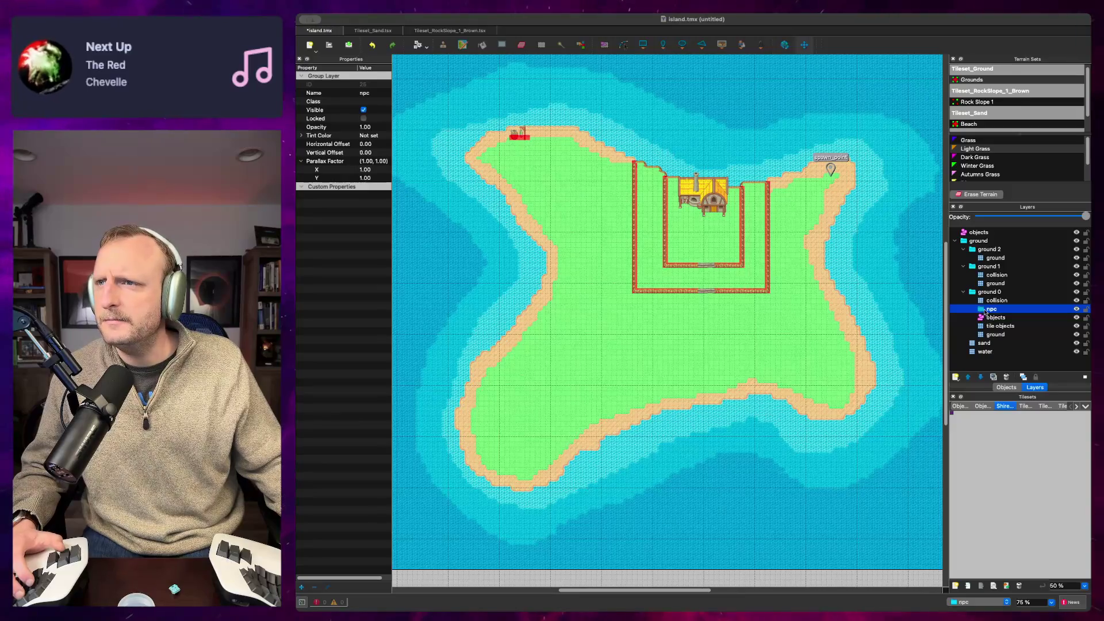
{"action": "left_click_drag", "start_coordinate": [980, 240], "coordinate": [979, 240]}
Step: Add an object layer named npc and place it inside the npc group
{"action": "right_click", "coordinate": [998, 246]}
{"action": "left_click", "coordinate": [951, 223]}
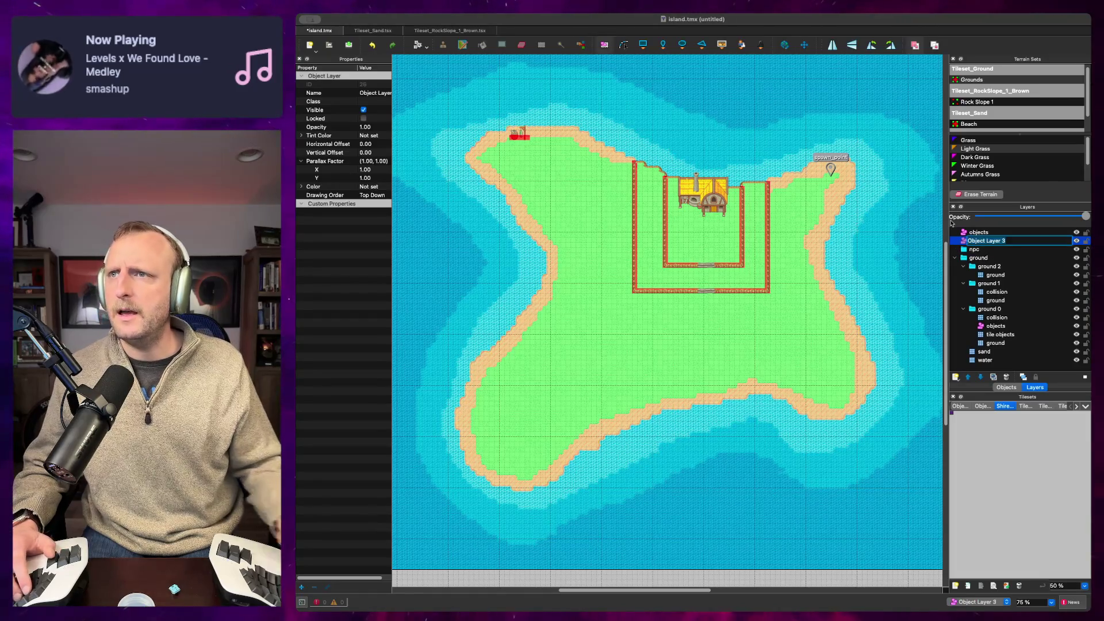
{"action": "type", "text": "npc"}
{"action": "key", "text": "Return"}
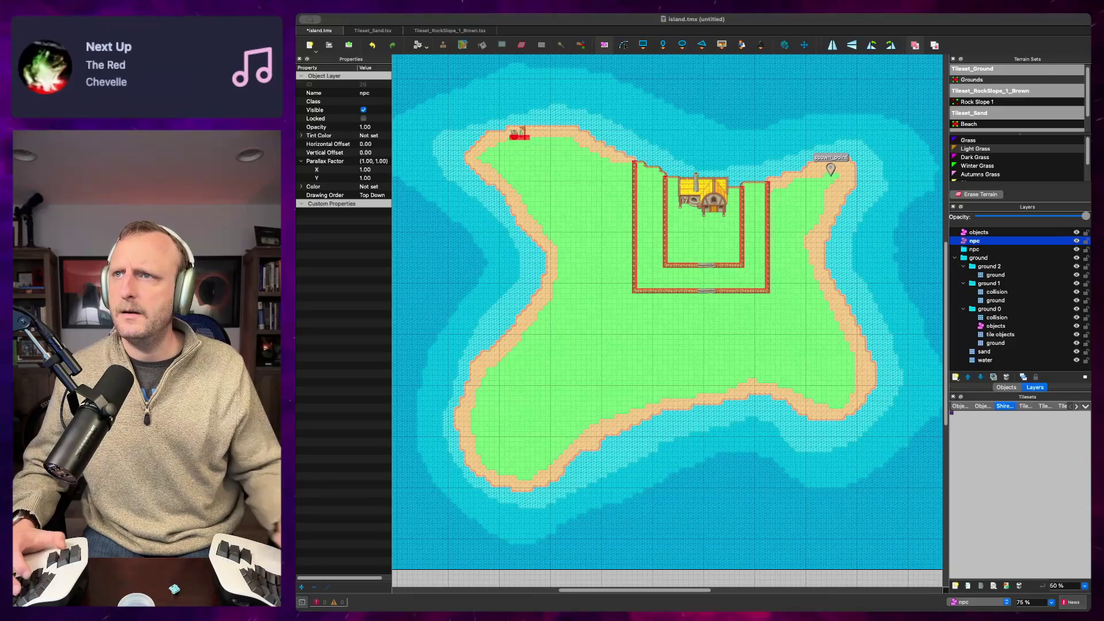
{"action": "left_click_drag", "start_coordinate": [976, 244], "coordinate": [1006, 249]}
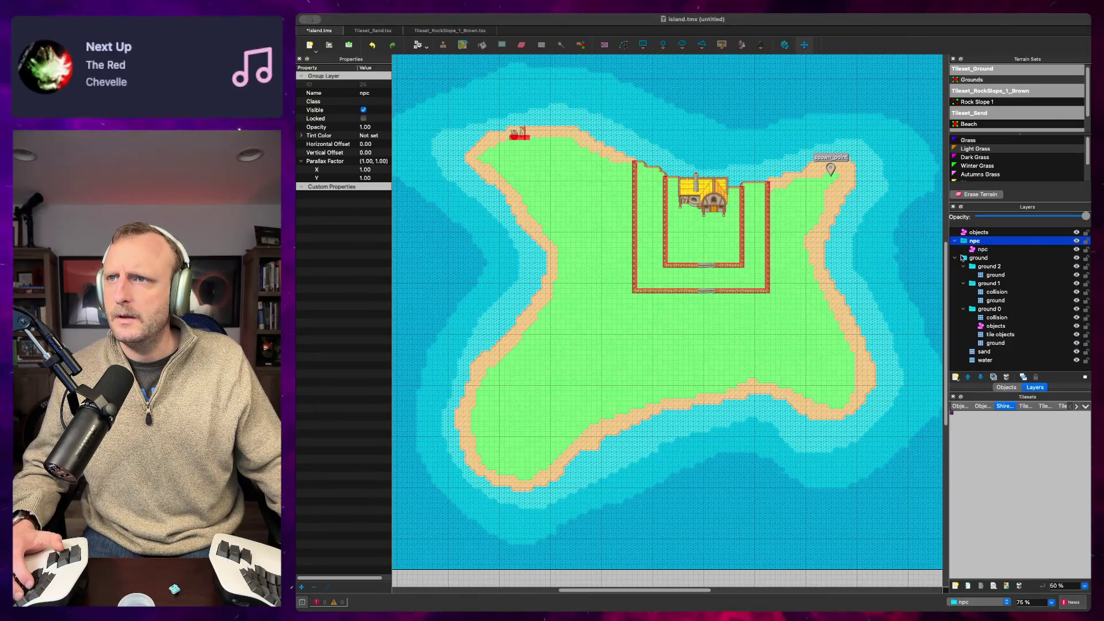
Step: Add a second object layer named npc_route above the npc group
{"action": "key", "text": "ctrl+shift+o"}
{"action": "type", "text": "npc_route"}
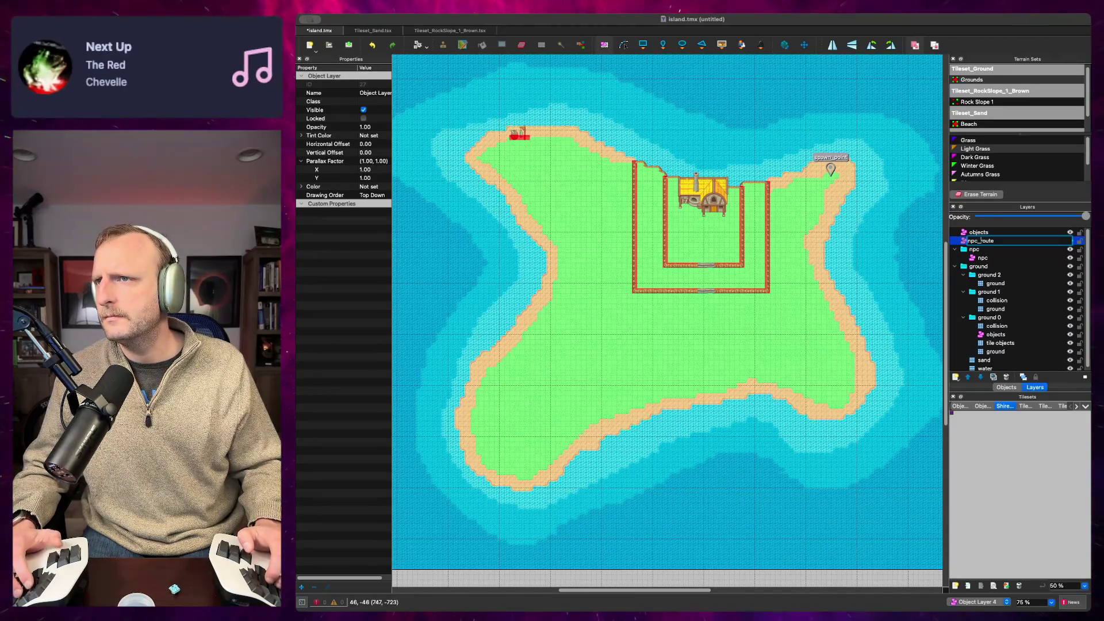
{"action": "key", "text": "Return"}
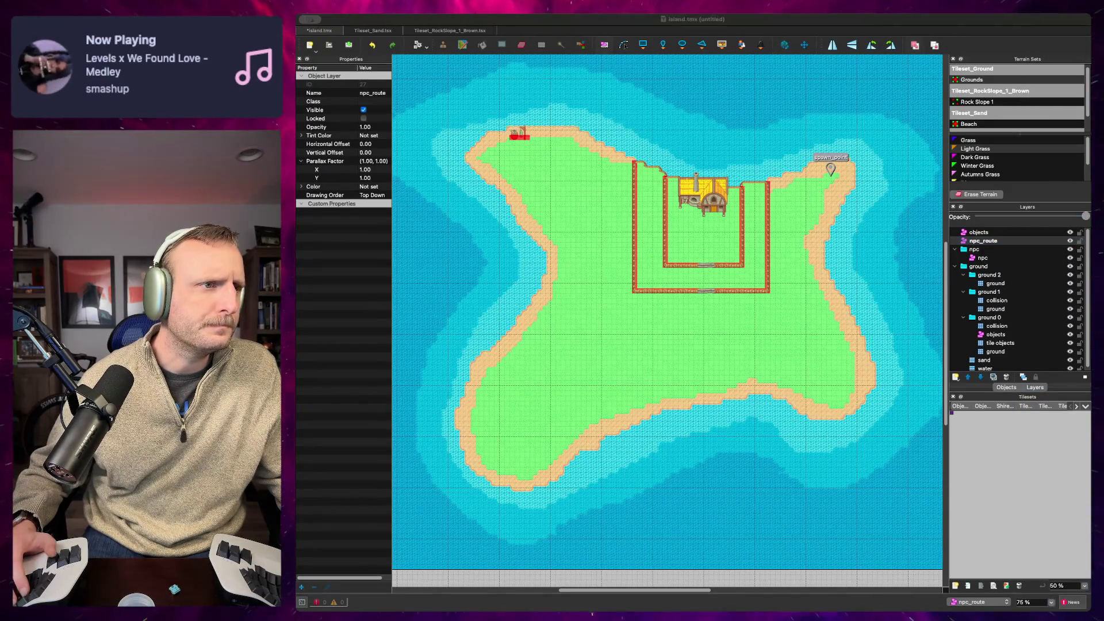
{"action": "type", "text": "i"}
{"action": "type", "text": "eated n"}
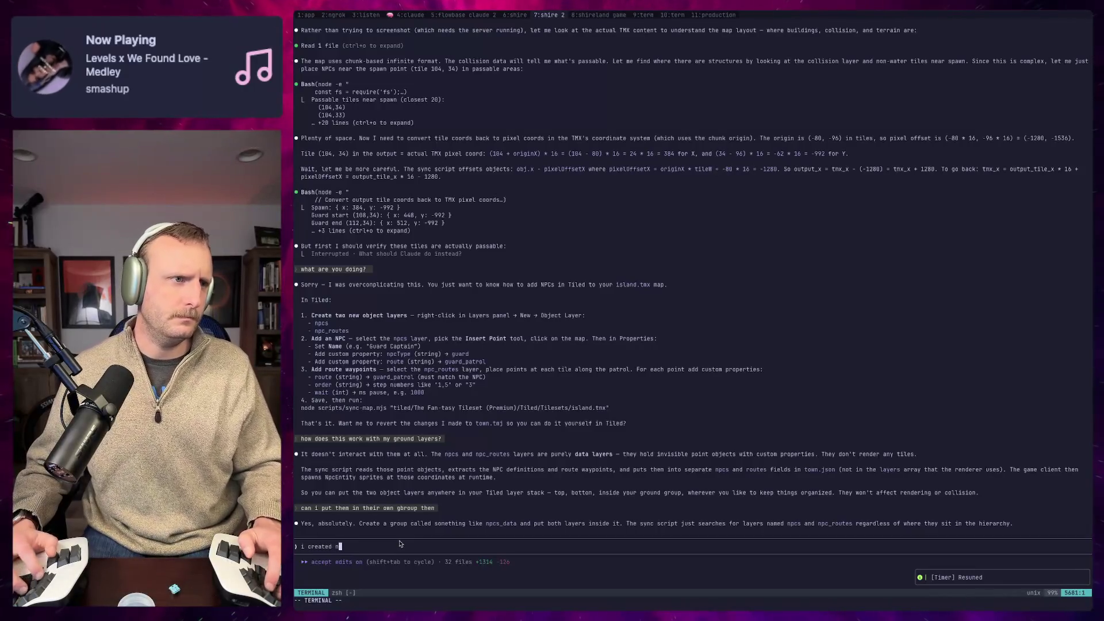
{"action": "type", "text": "pc/npc and npc/n"}
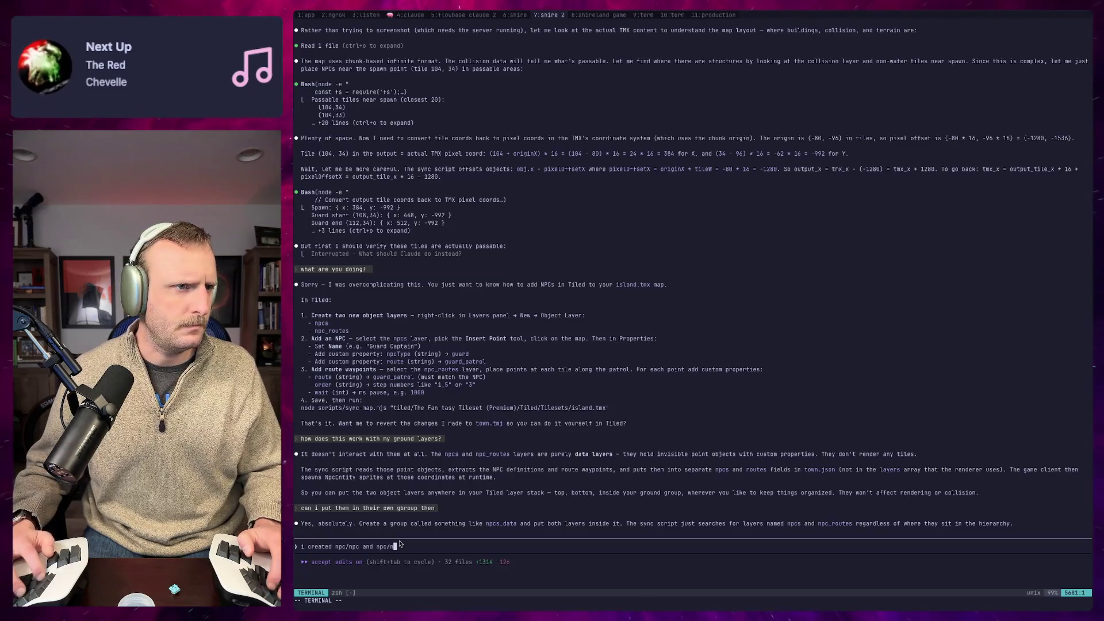
{"action": "type", "text": "_route"}
Step: Report the new npc and npc_route layers, then ask whether to build out each layer
{"action": "key", "text": "Return"}
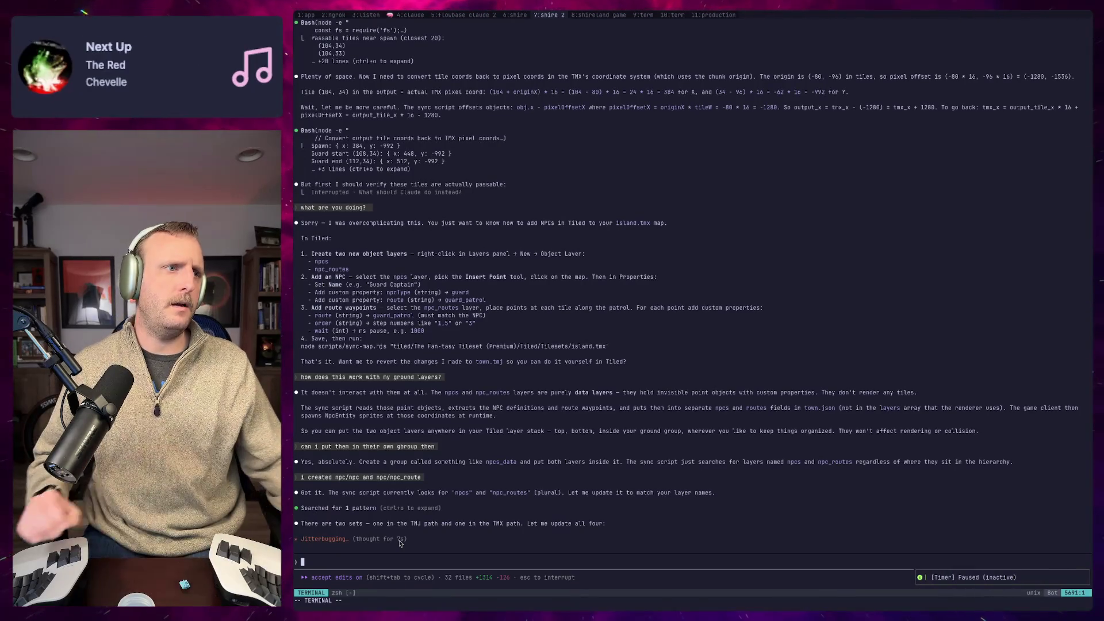
{"action": "left_click", "coordinate": [404, 544]}
{"action": "key", "text": "i"}
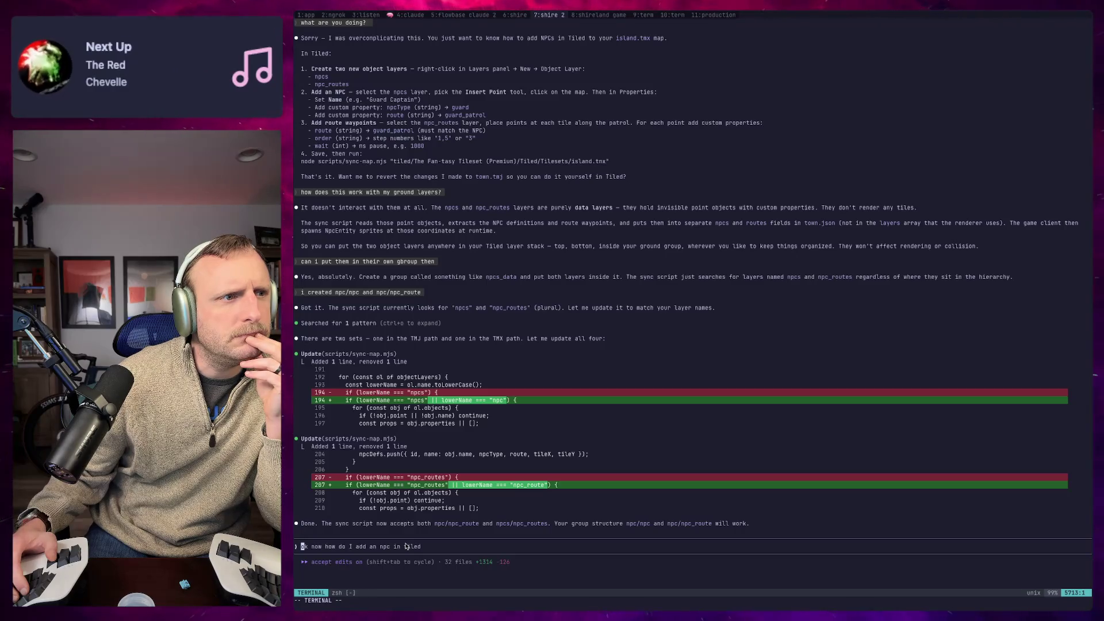
{"action": "key", "text": "BackSpace"}
{"action": "type", "text": "okayh"}
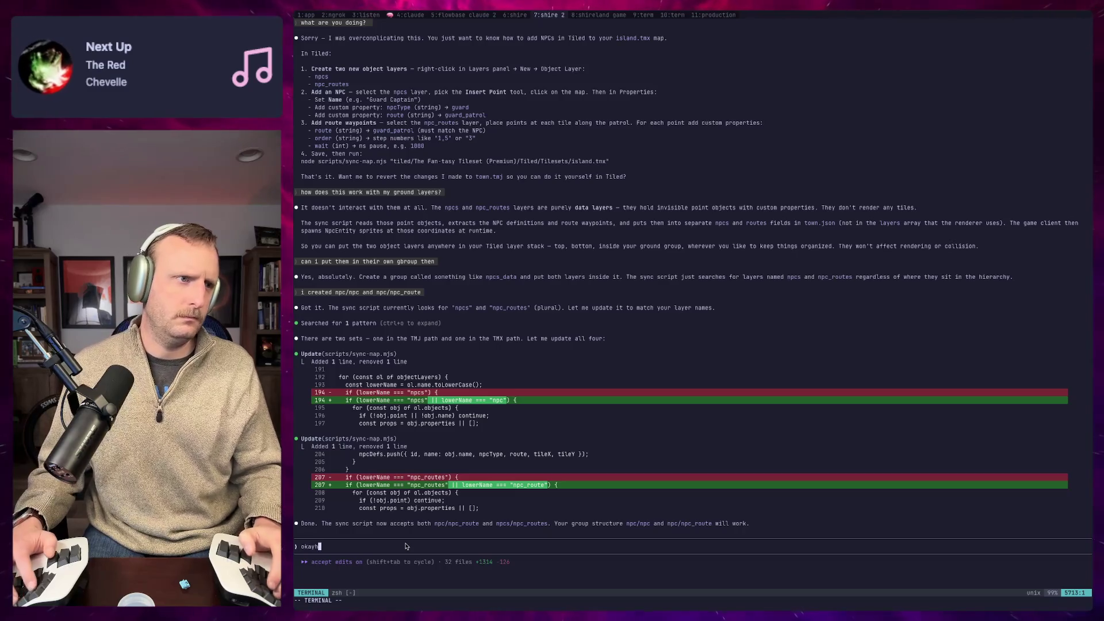
{"action": "key", "text": "BackSpace"}
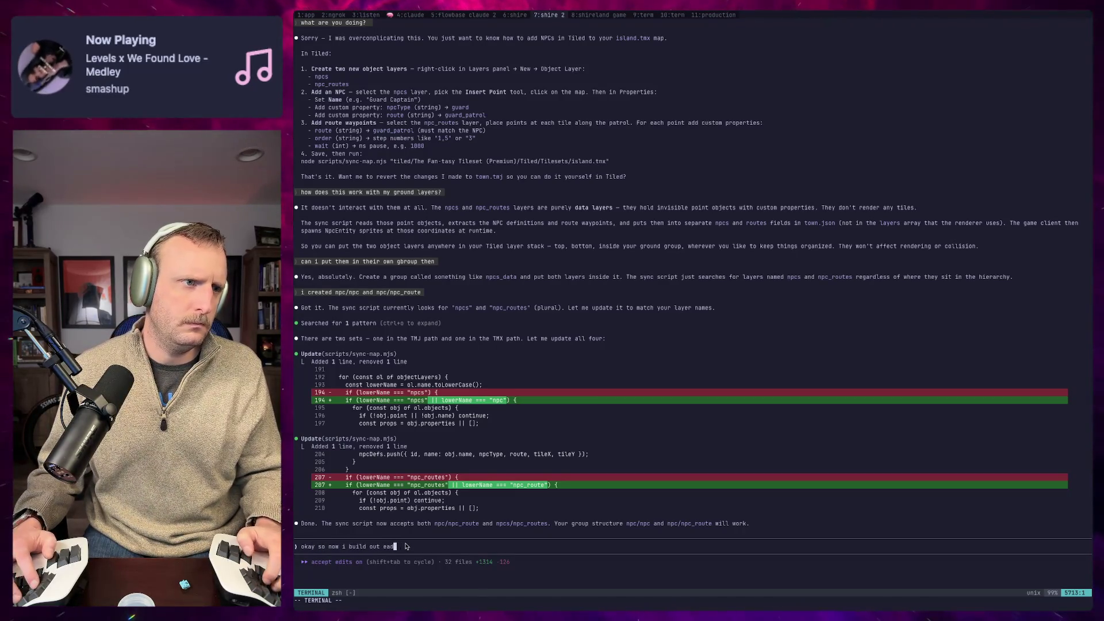
{"action": "key", "text": "Return"}
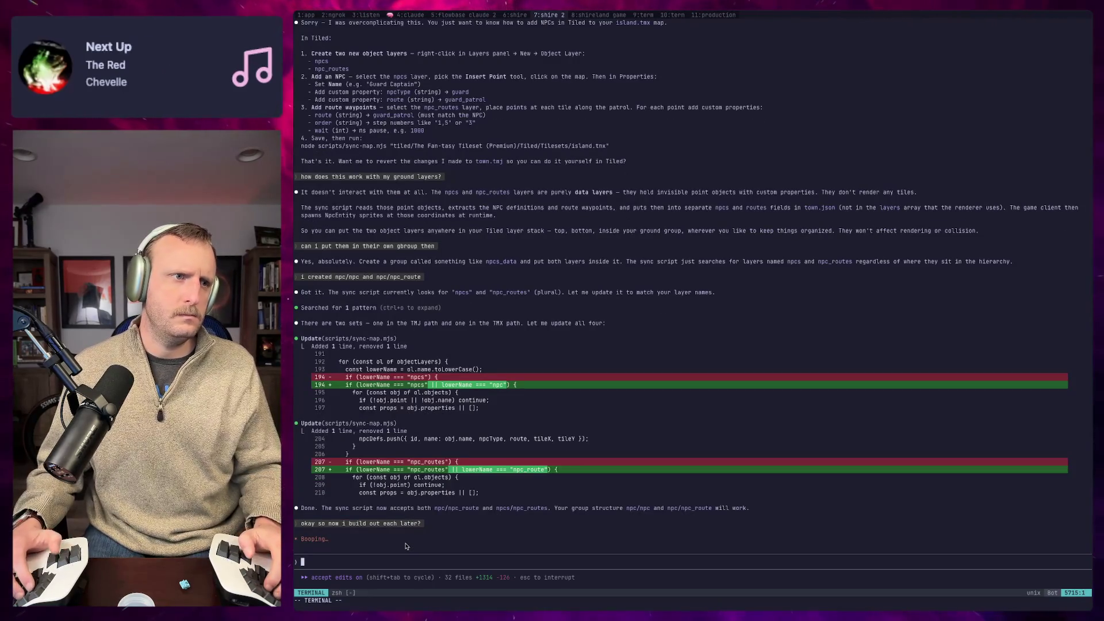
Step: Interrupt the reply and resend the corrected question 'okay so now i build out each layer?'
{"action": "key", "text": "Escape"}
{"action": "key", "text": "End"}
{"action": "key", "text": "BackSpace"}
{"action": "type", "text": "yer?"}
{"action": "key", "text": "Return"}
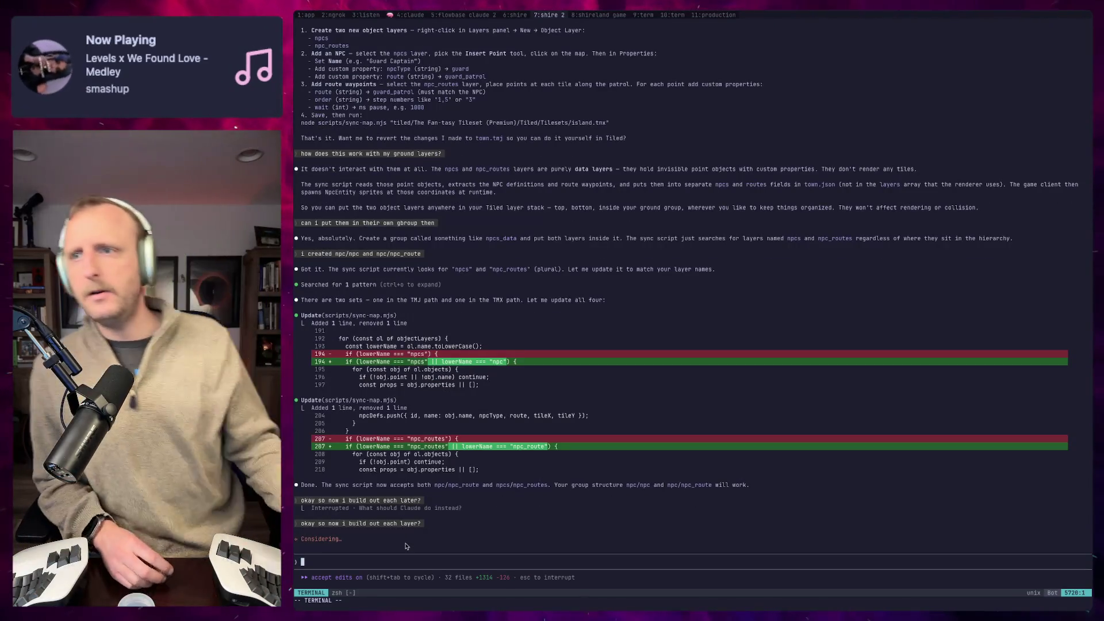
{"action": "key", "text": "super+Tab"}
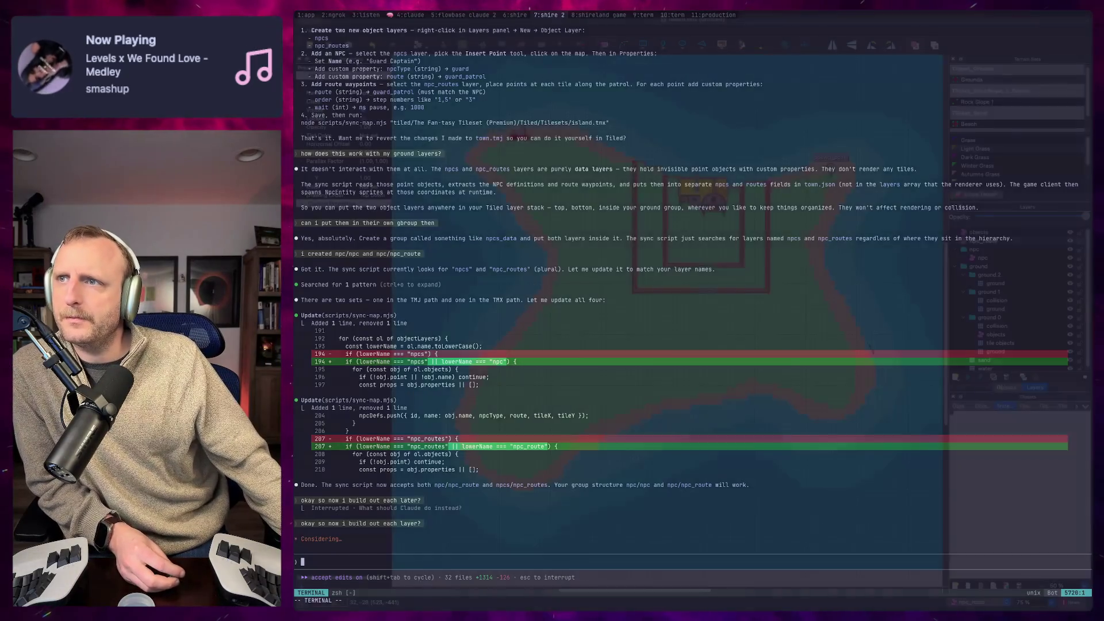
Step: Drag the npc_route layer into the npc group, directly below the npc object layer
{"action": "left_click", "coordinate": [984, 258]}
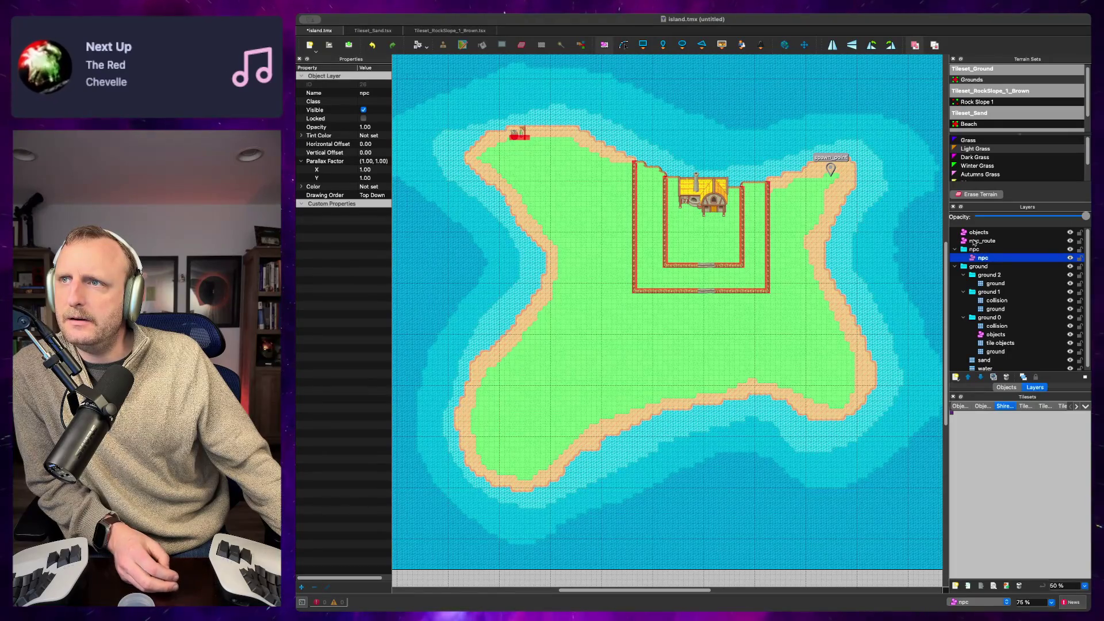
{"action": "left_click", "coordinate": [971, 240]}
{"action": "left_click_drag", "start_coordinate": [971, 242], "coordinate": [993, 264]}
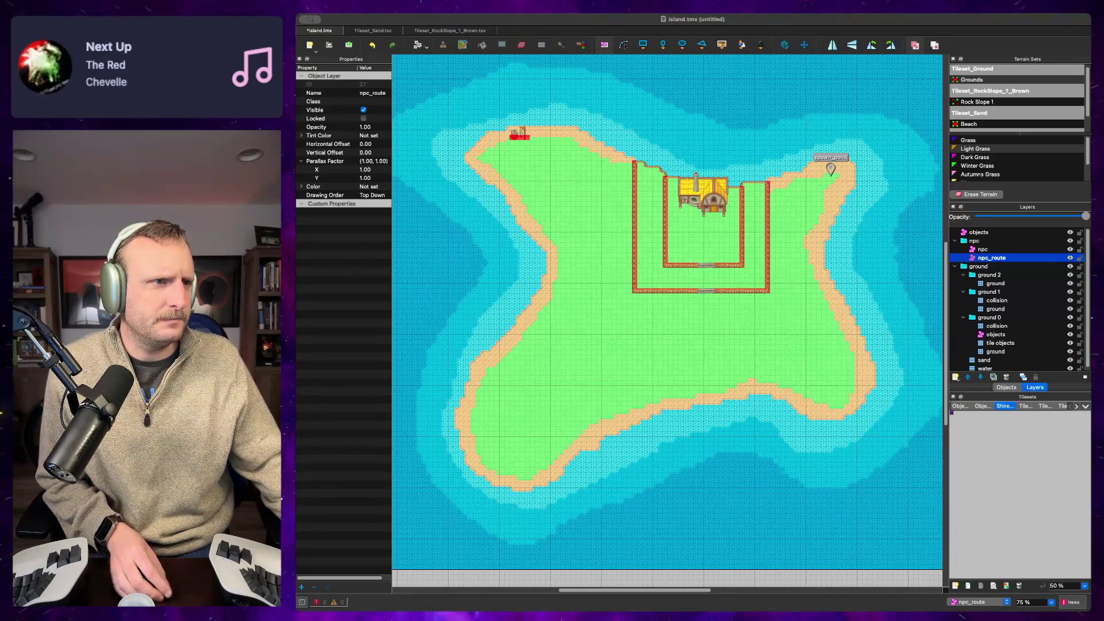
{"action": "key", "text": "super+Tab"}
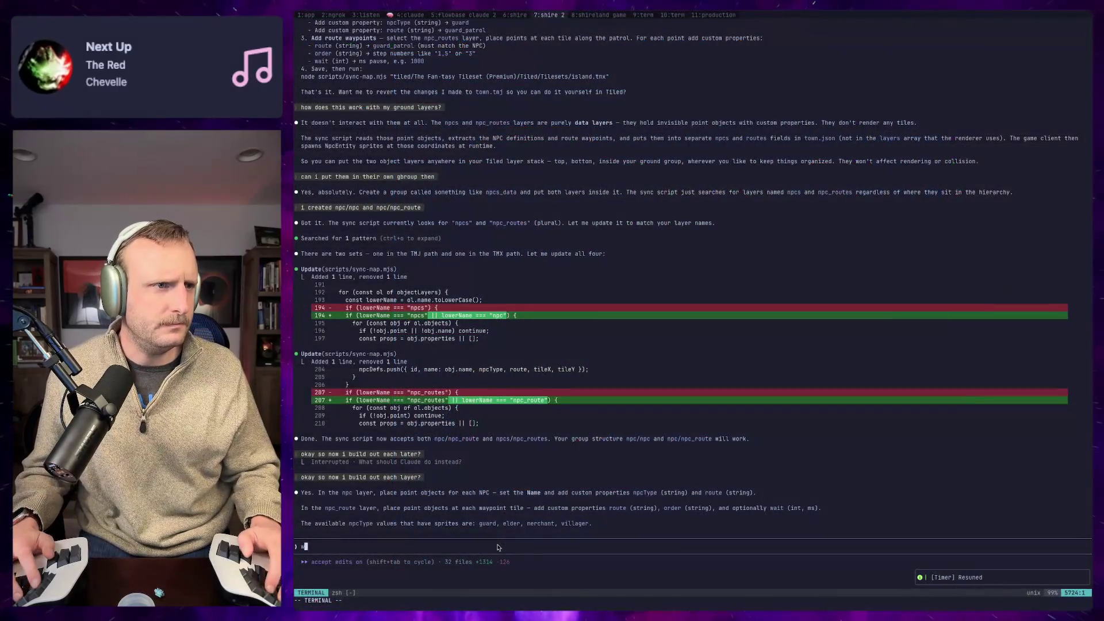
Step: Ask whether NPCs are in the tileset browser, then draft a reply preferring visible pixel objects for NPCs and routes
{"action": "type", "text": "do i find the npcs in the "}
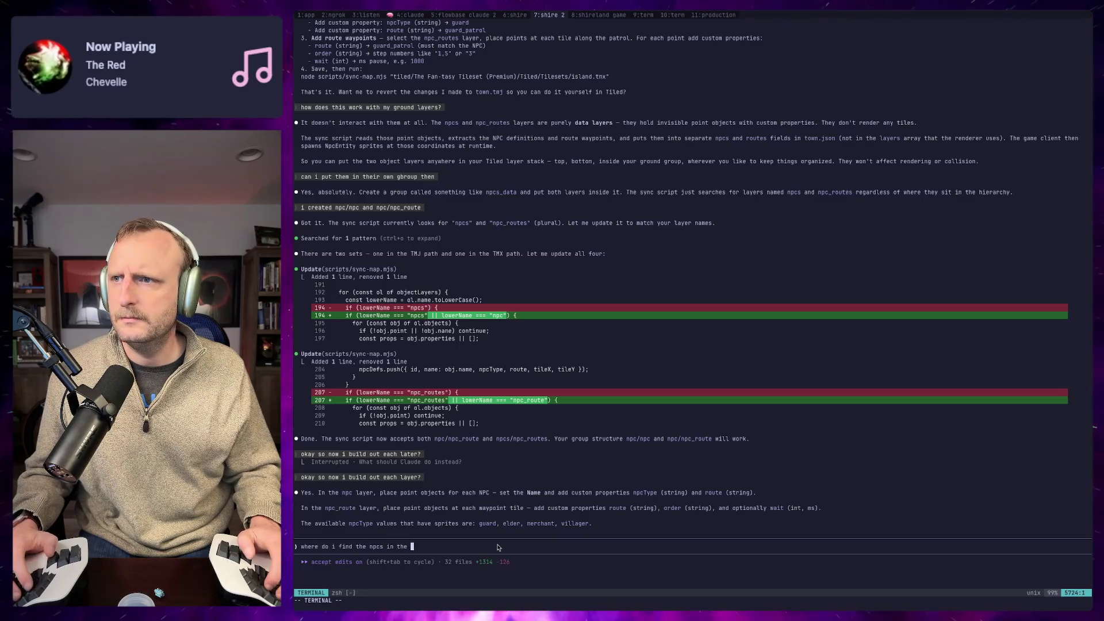
{"action": "type", "text": "tile"}
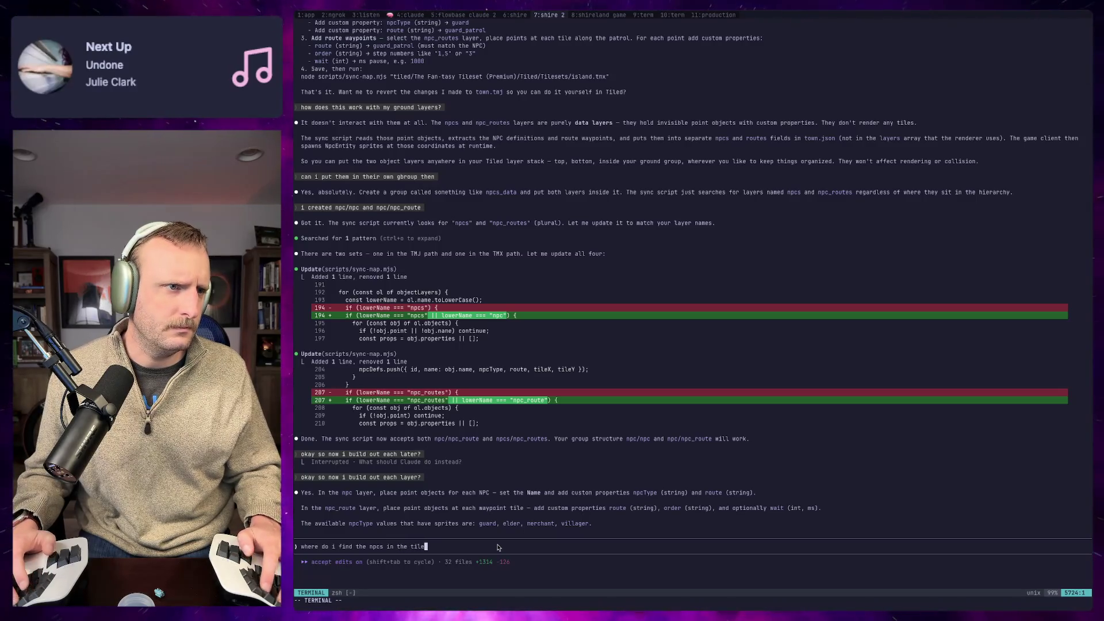
{"action": "type", "text": "set browser?"}
{"action": "key", "text": "Return"}
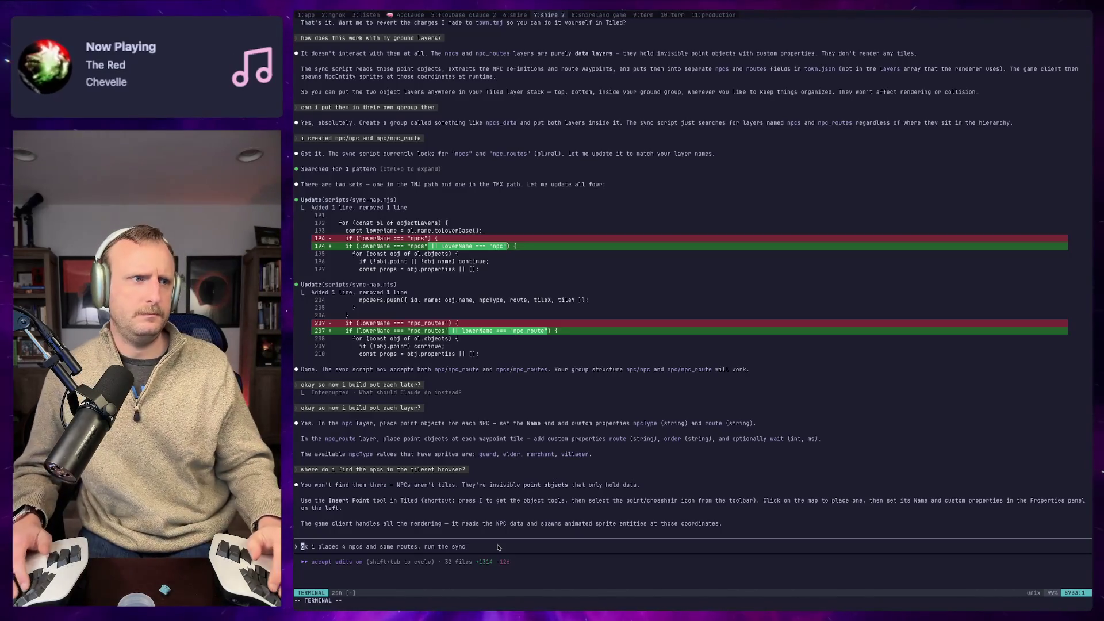
{"action": "type", "text": "id rather use "}
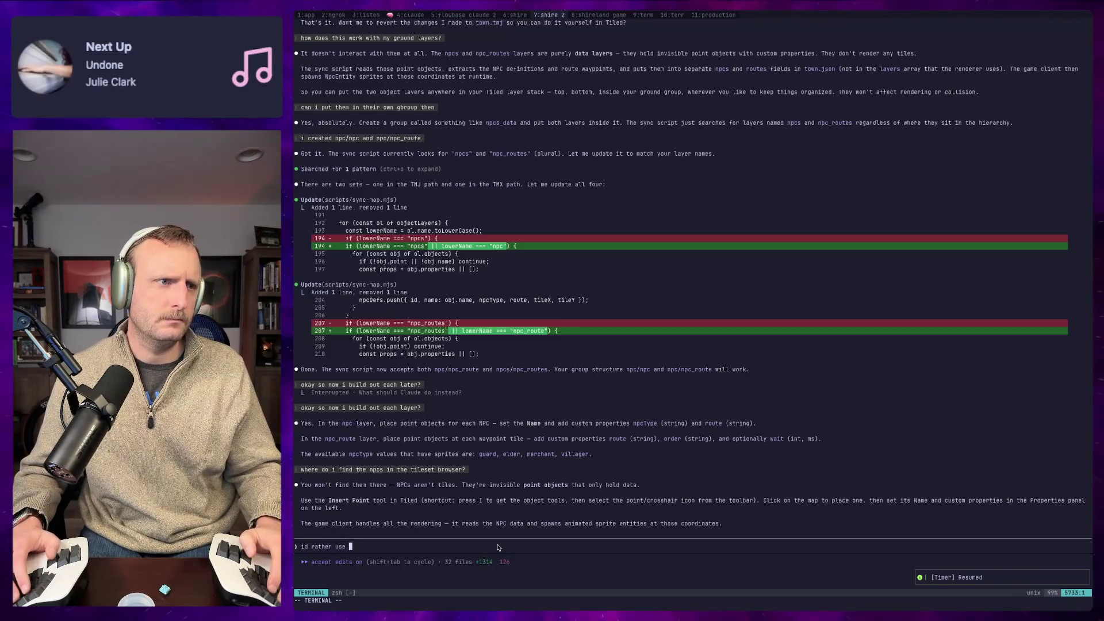
{"action": "type", "text": "an actual "}
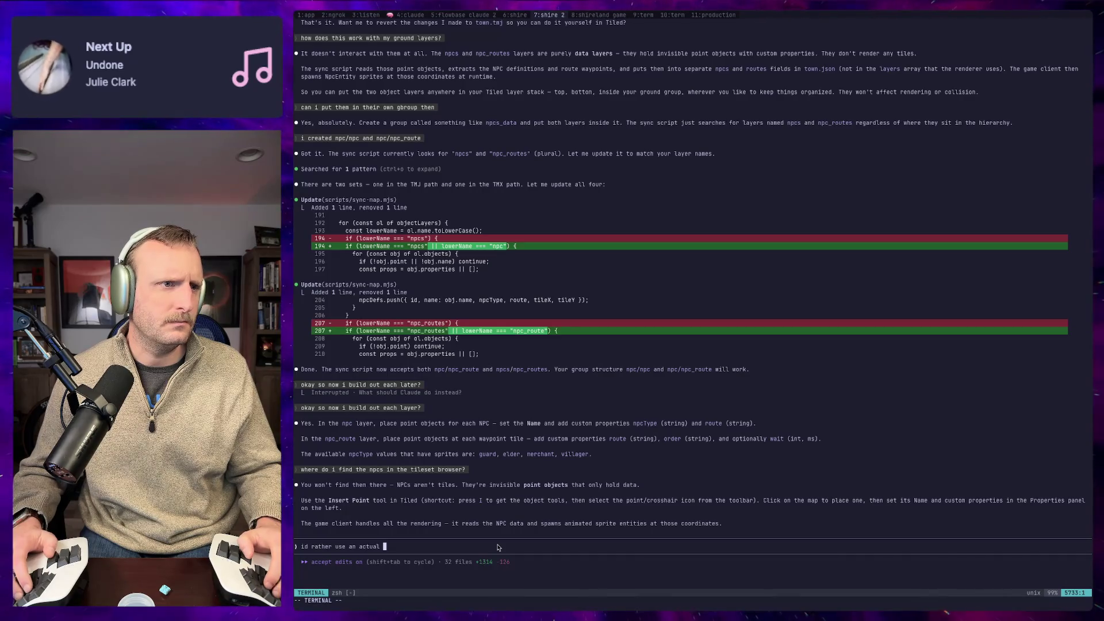
{"action": "type", "text": "pixel oj"}
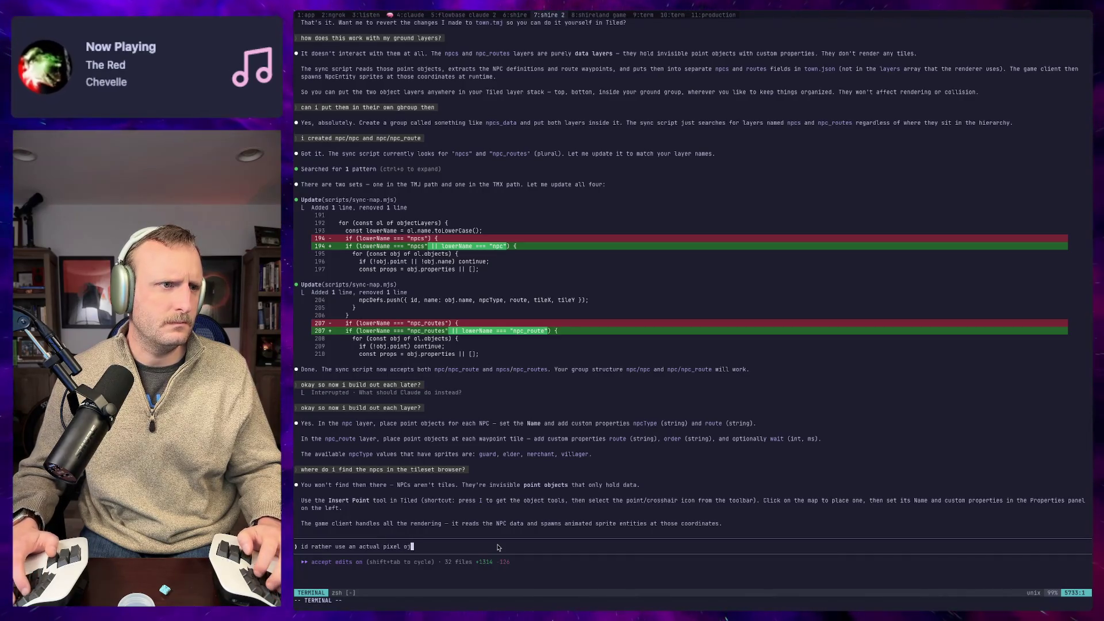
{"action": "type", "text": "el objec t"}
{"action": "key", "text": "BackSpace"}
{"action": "key", "text": "BackSpace"}
{"action": "key", "text": "BackSpace"}
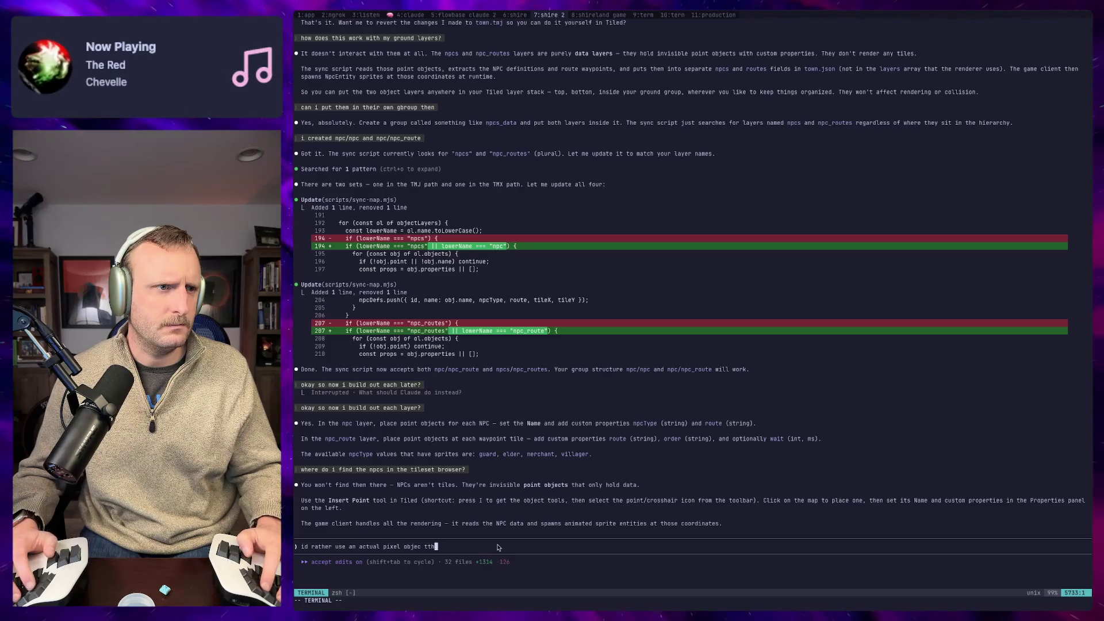
{"action": "type", "text": "hat way when i look at the n"}
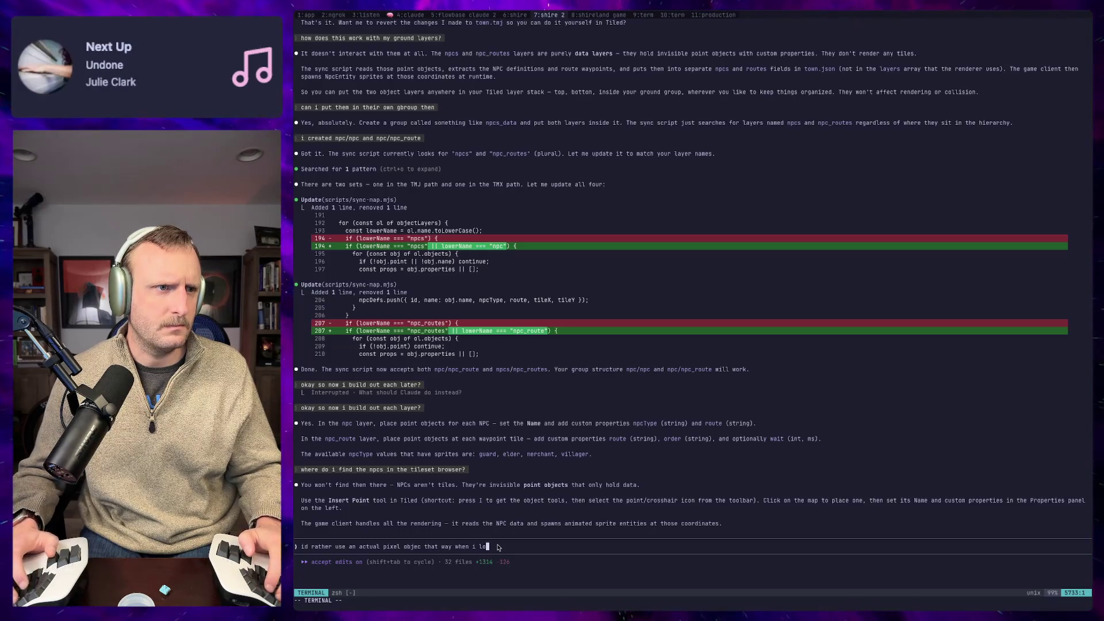
{"action": "type", "text": "can "}
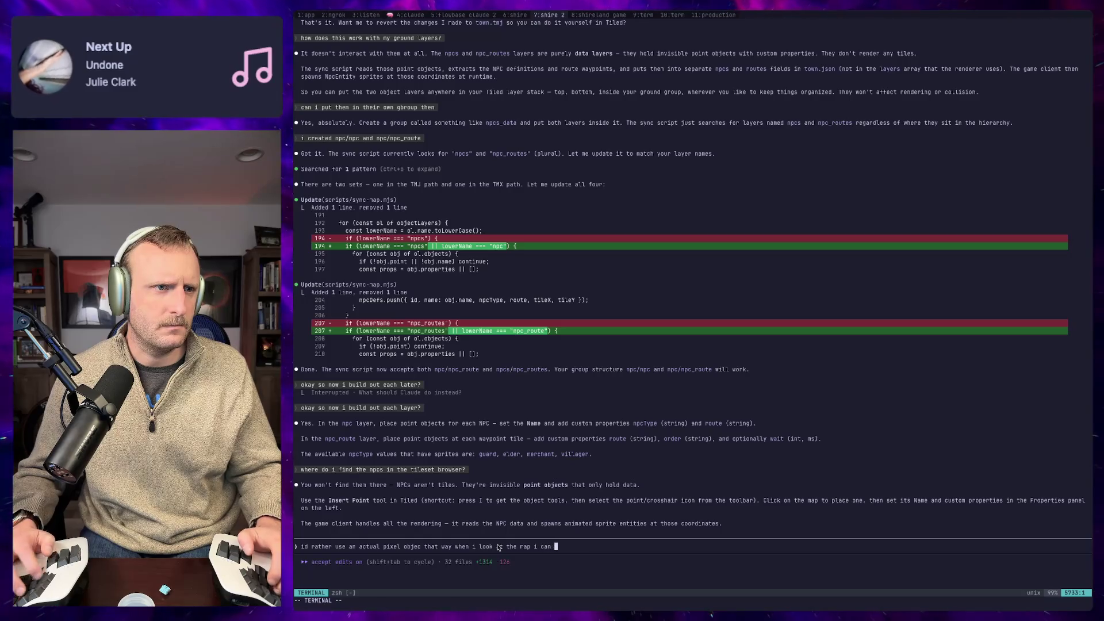
{"action": "type", "text": "see the user?"}
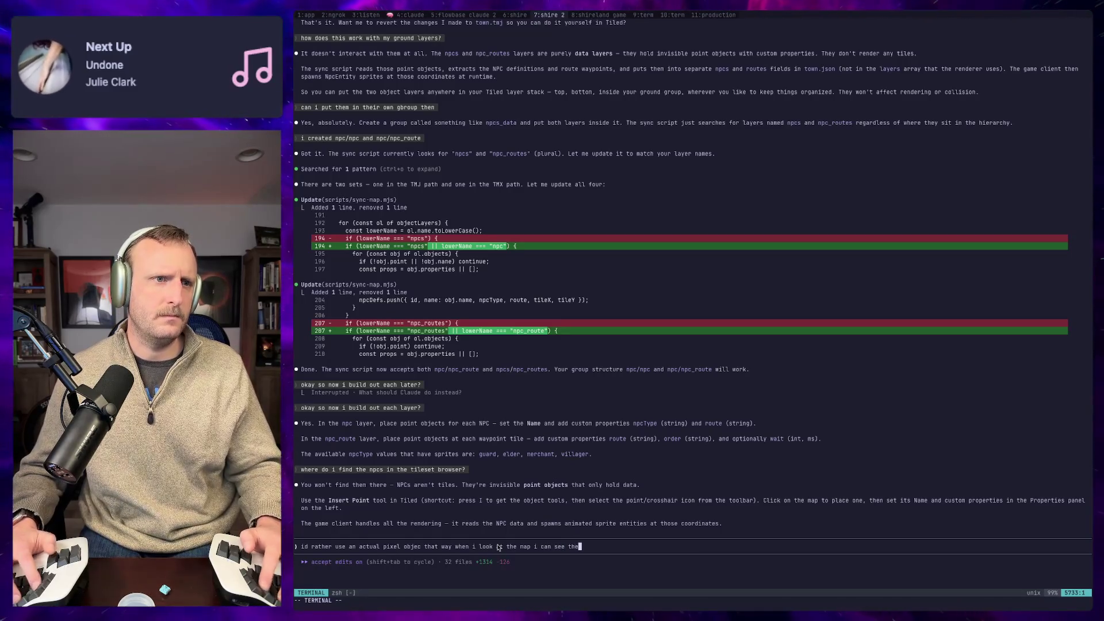
{"action": "key", "text": "BackSpace"}
{"action": "key", "text": "BackSpace"}
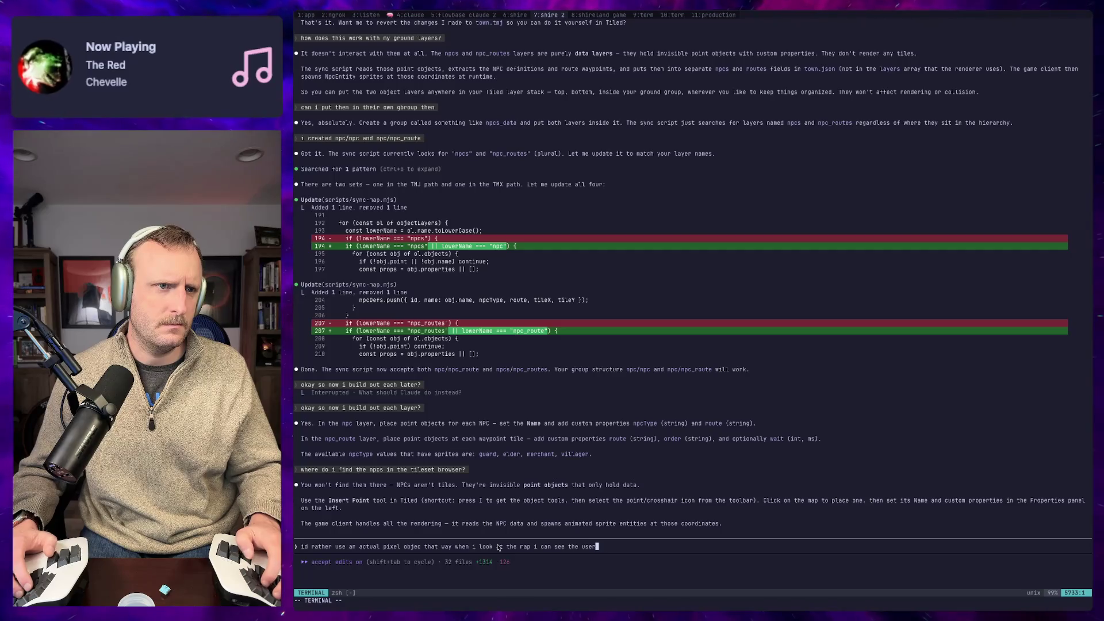
{"action": "key", "text": "BackSpace"}
{"action": "key", "text": "BackSpace"}
{"action": "key", "text": "BackSpace"}
{"action": "type", "text": "NPC"}
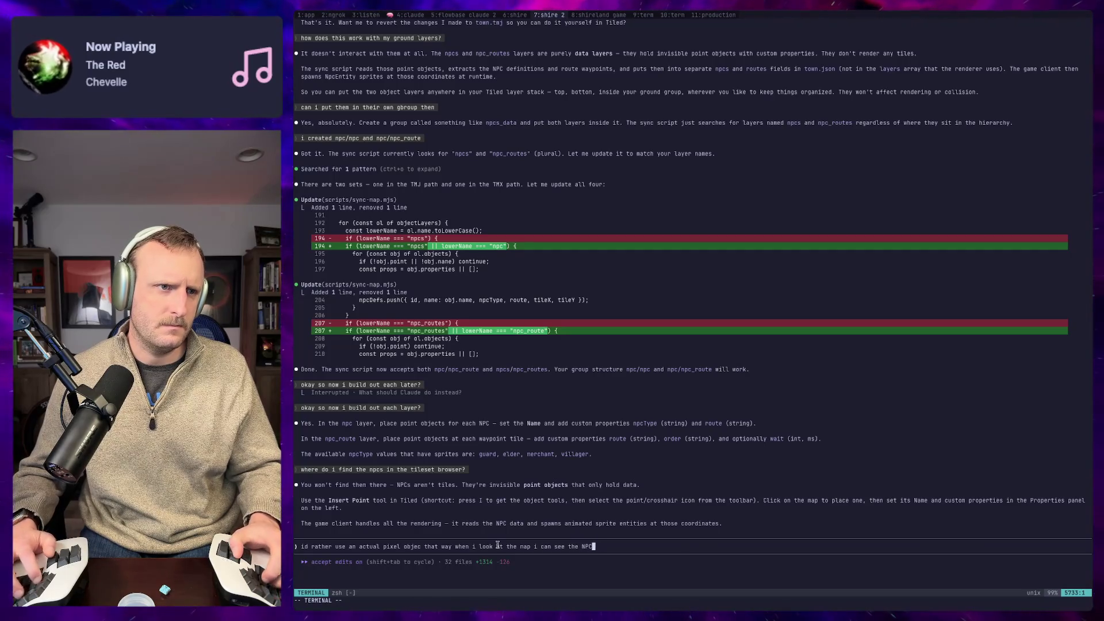
{"action": "type", "text": " and its route"}
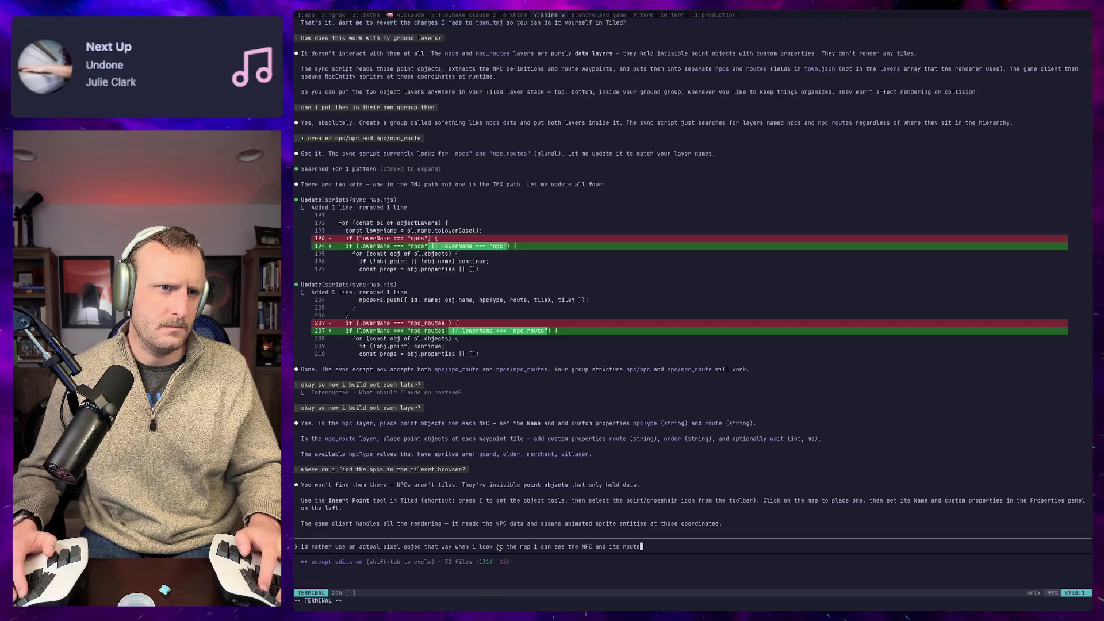
{"action": "type", "text": ". so i"}
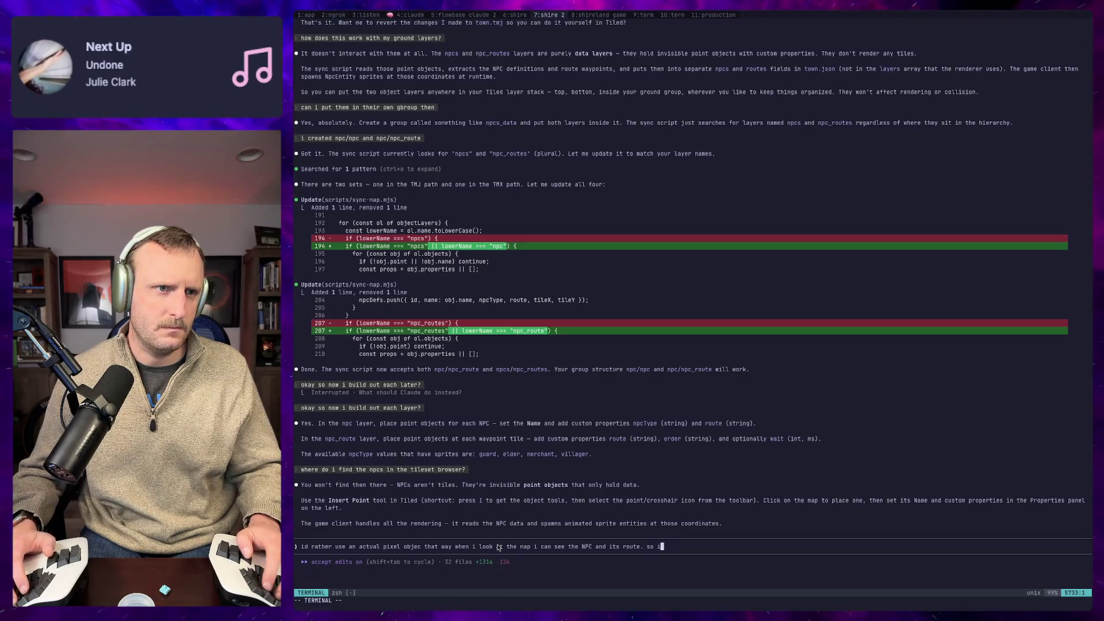
{"action": "type", "text": "t would look something like this."}
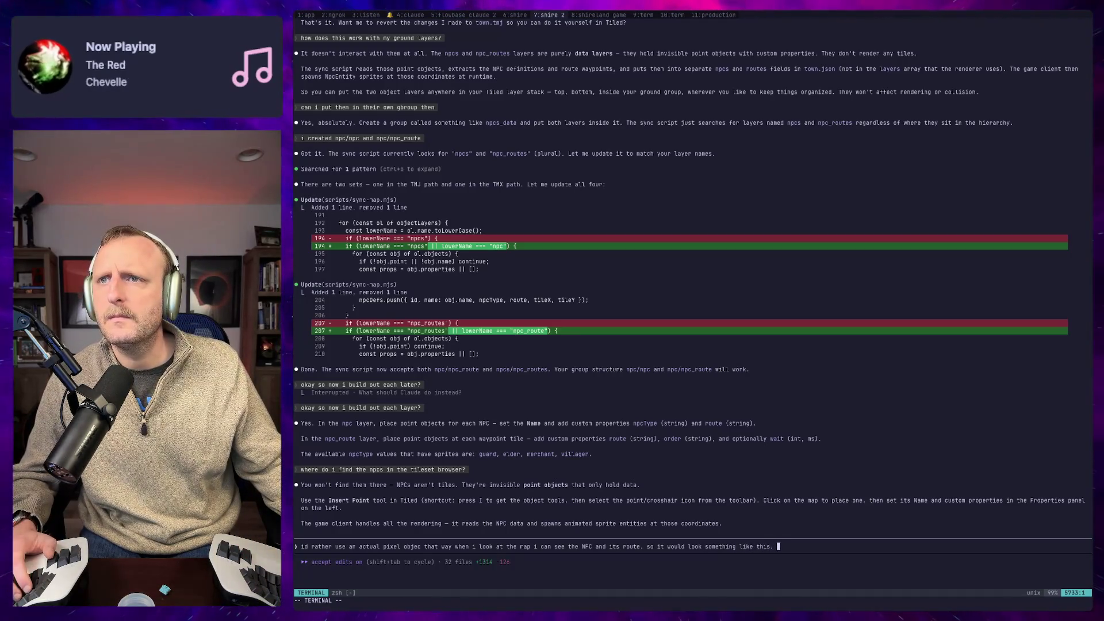
Step: Ask Claude whether the NPC routes are also just points
{"action": "key", "text": "super+Tab"}
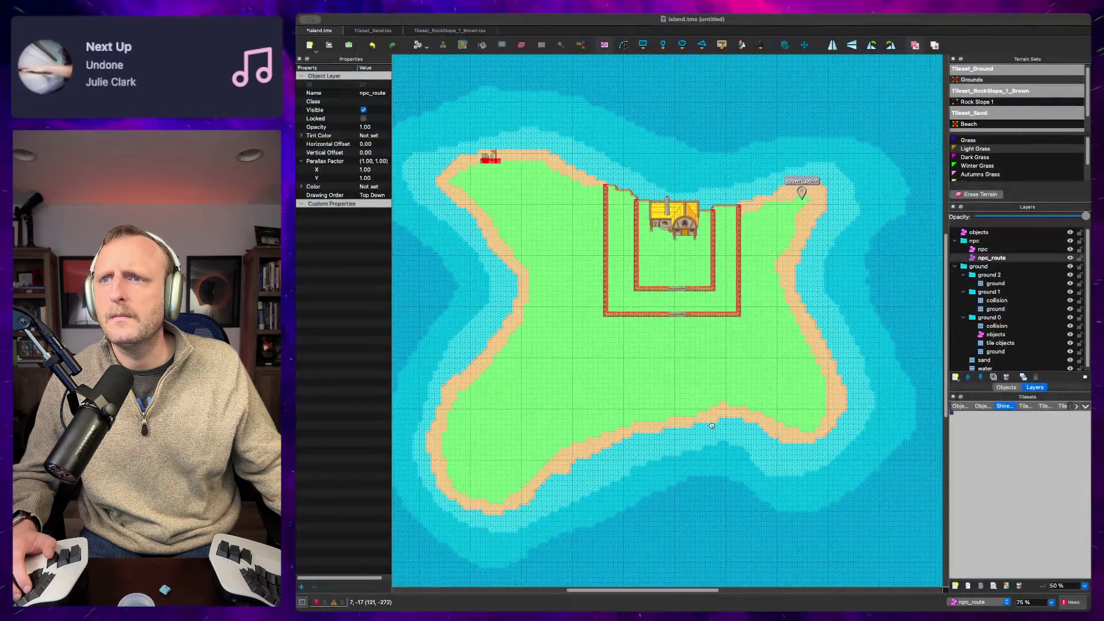
{"action": "key", "text": "super+Tab"}
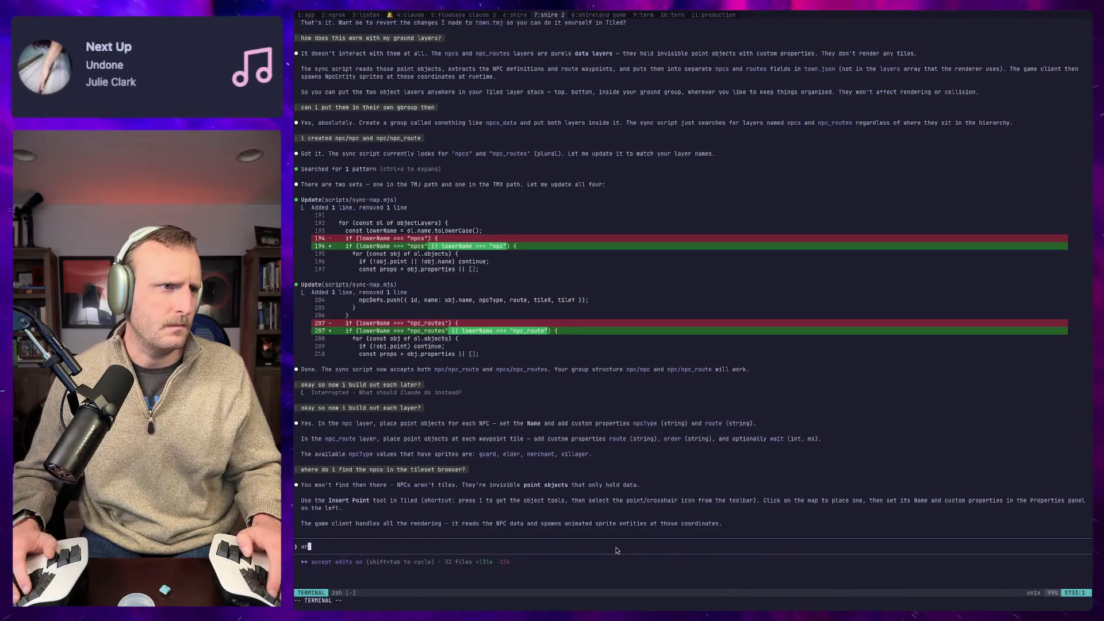
{"action": "type", "text": "e the r"}
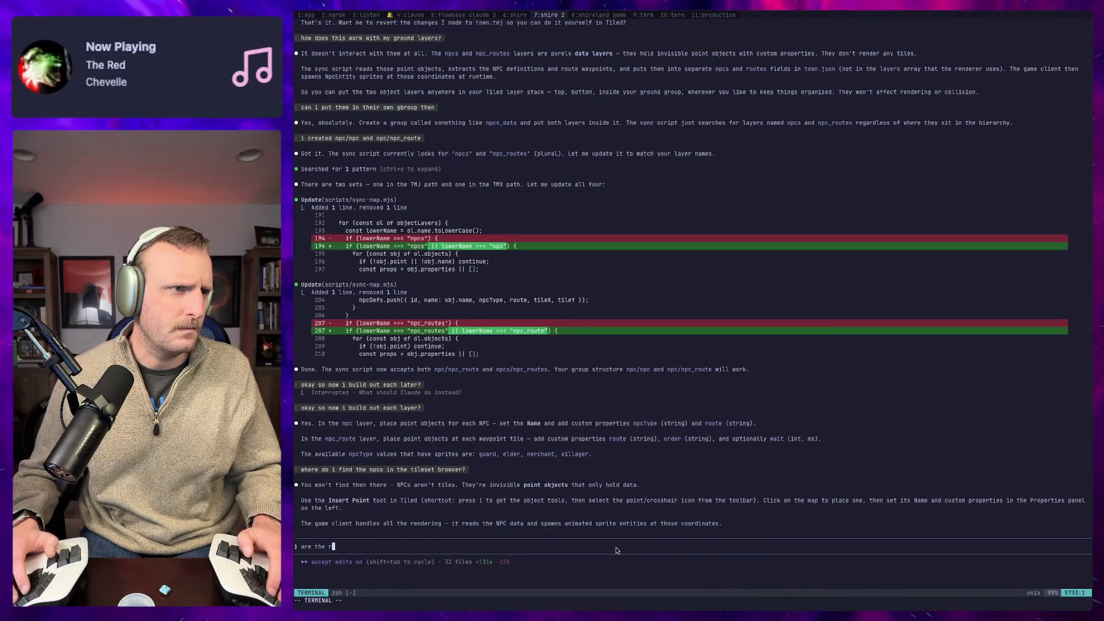
{"action": "type", "text": "outes also just points?"}
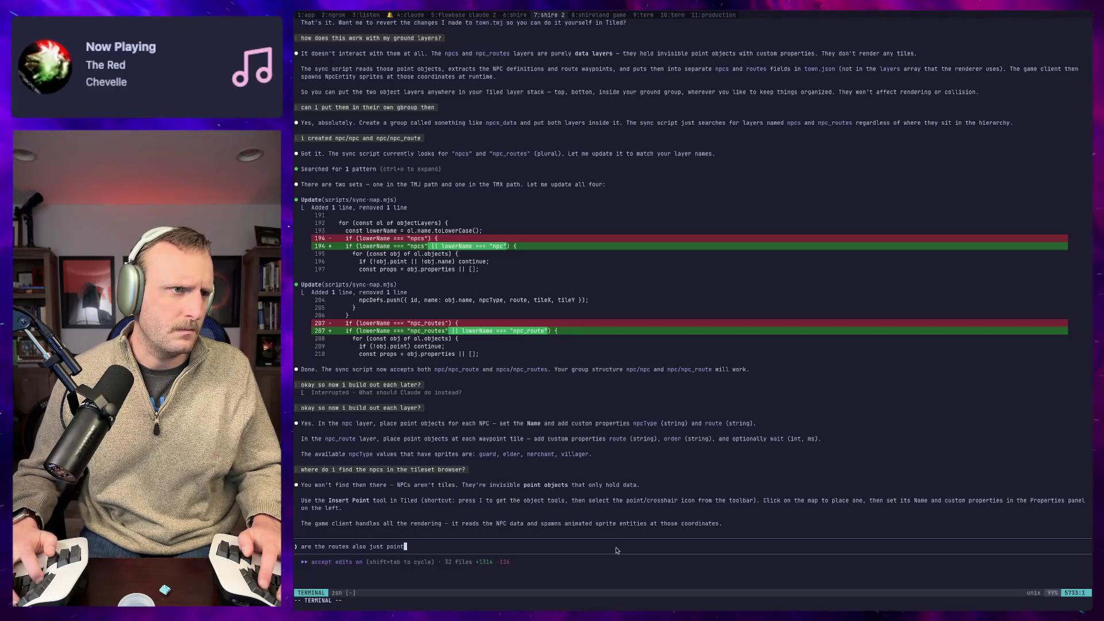
{"action": "key", "text": "Return"}
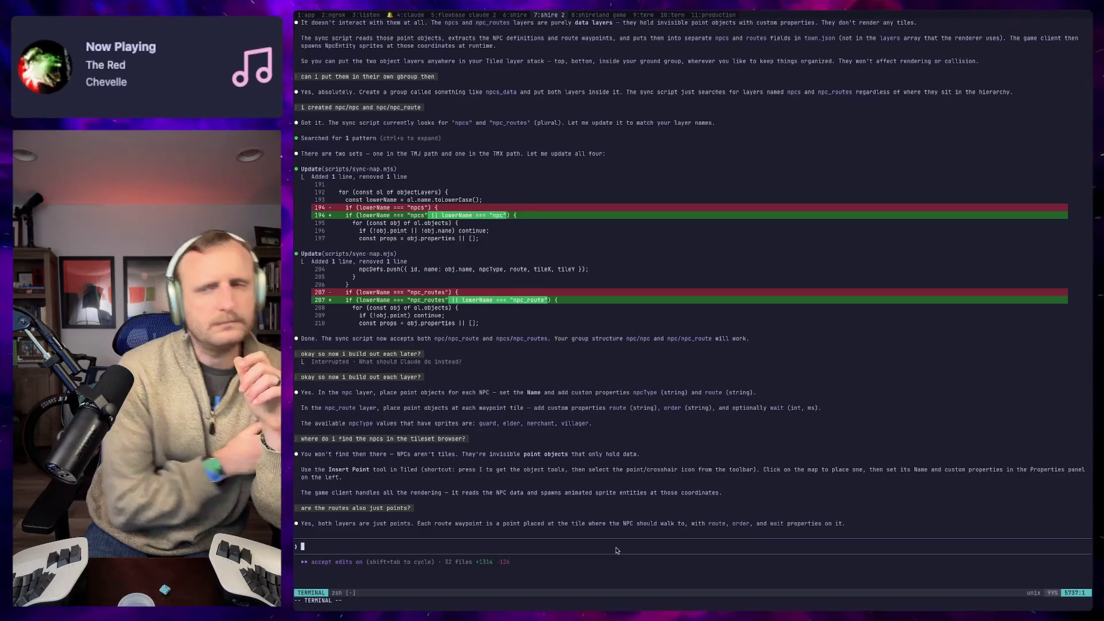
Step: Request a visible tile living on the object layer so NPCs show physically on the map
{"action": "type", "text": "id rather "}
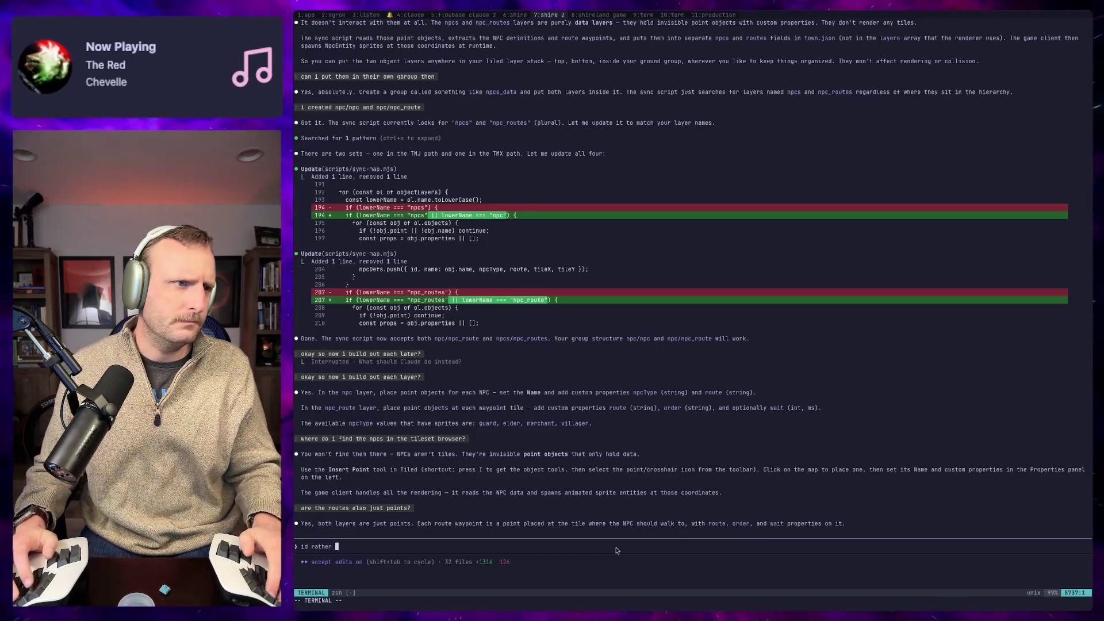
{"action": "type", "text": "a tile then "}
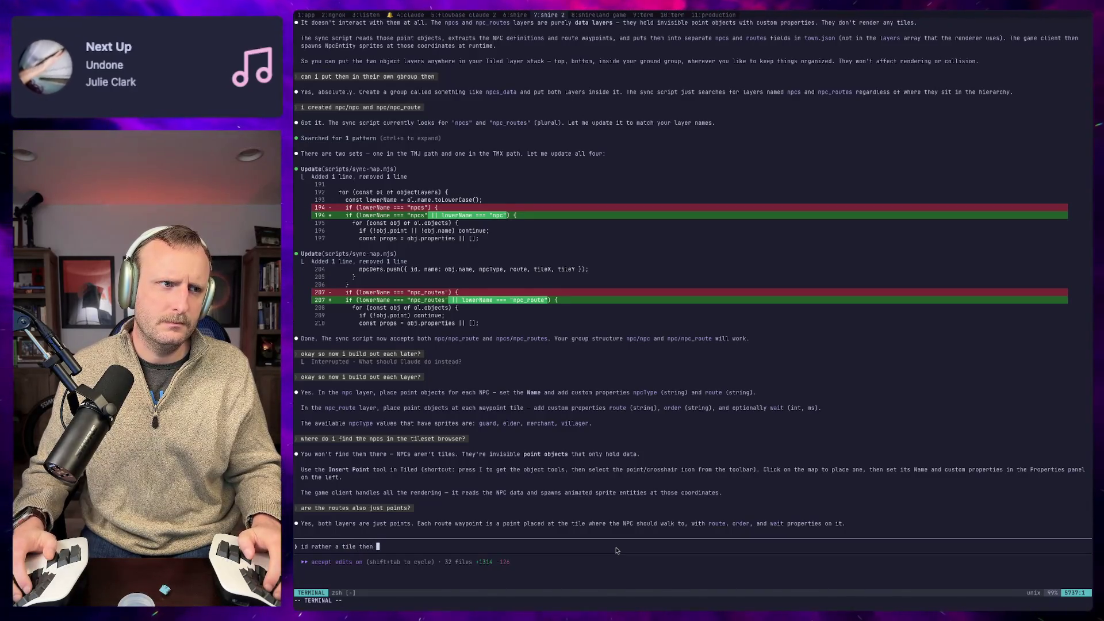
{"action": "type", "text": "that lives on the oj"}
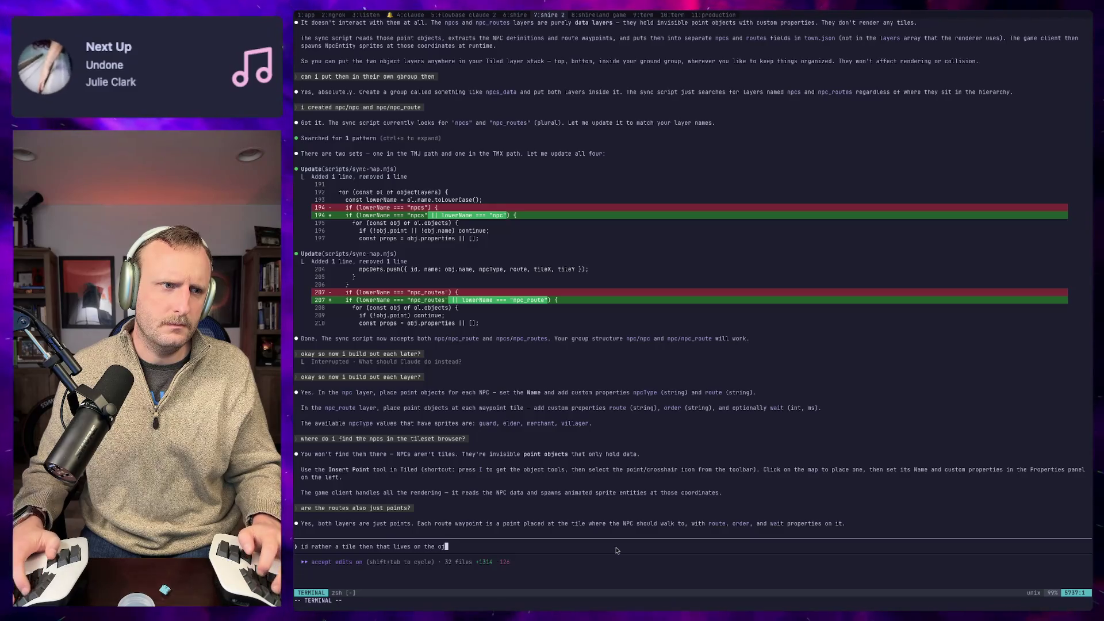
{"action": "key", "text": "BackSpace"}
{"action": "type", "text": "bjec"}
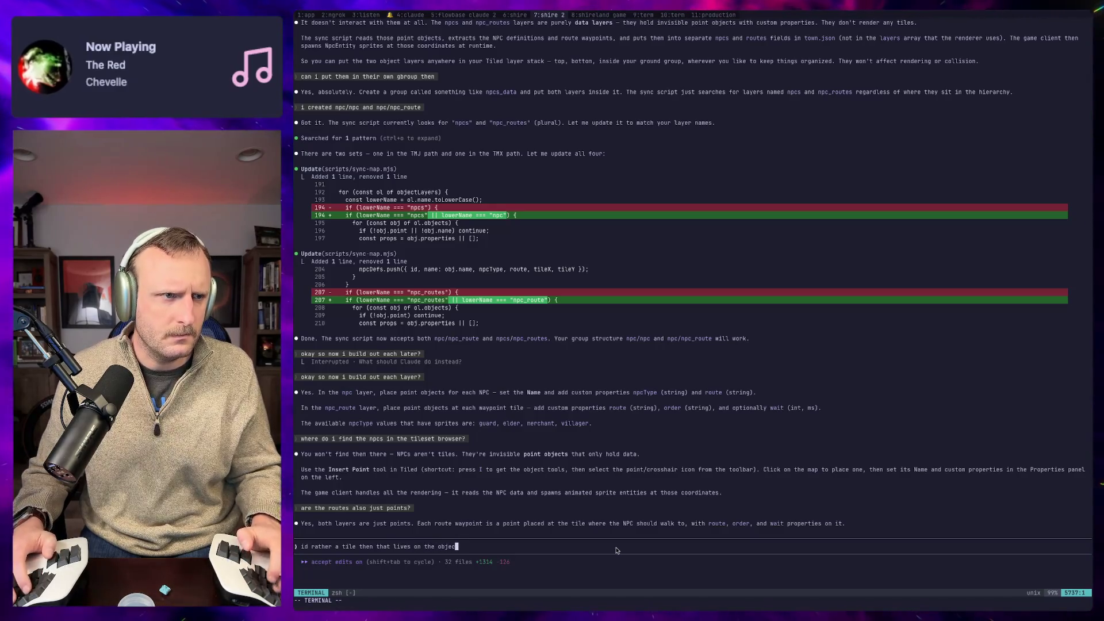
{"action": "type", "text": "t level so that i can see it ph"}
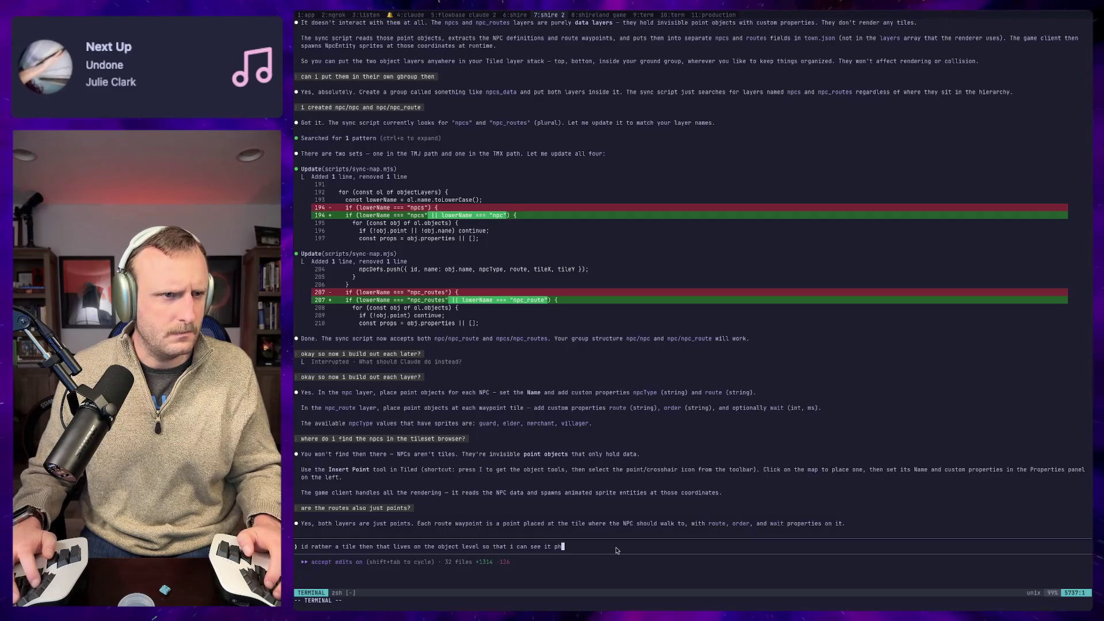
{"action": "type", "text": "ysicall"}
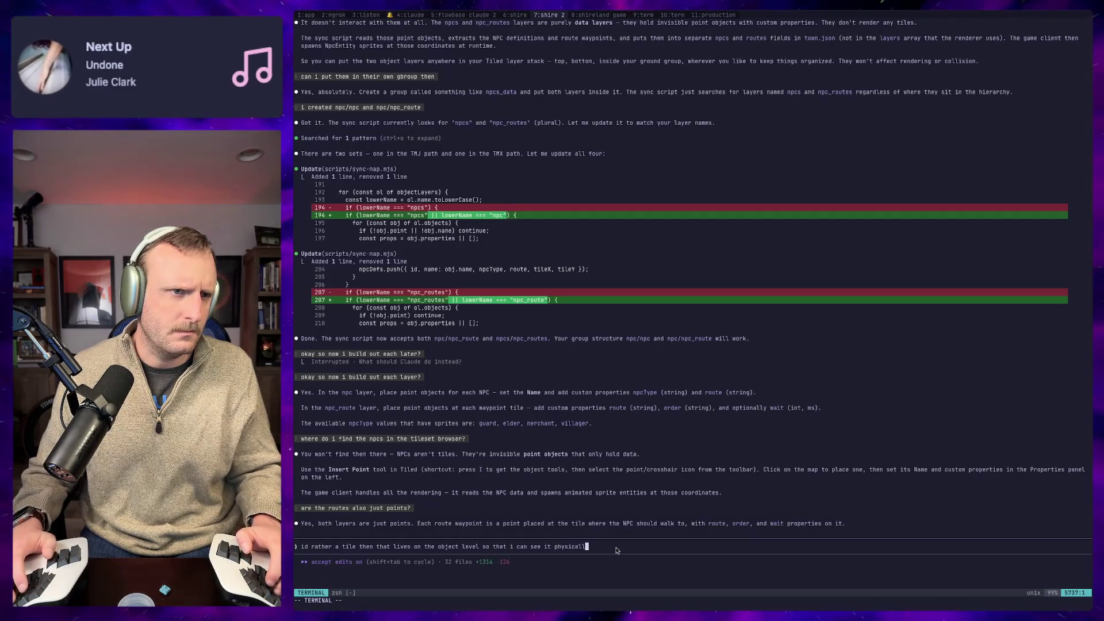
{"action": "type", "text": "y on th emap"}
{"action": "key", "text": "Return"}
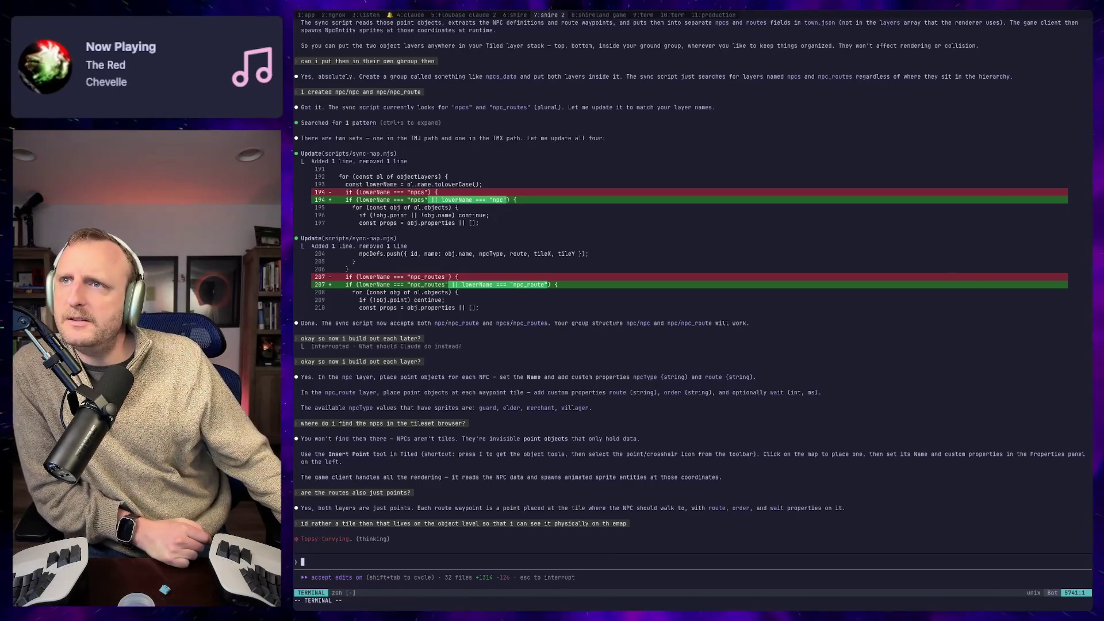
{"action": "key", "text": "super+Tab"}
Step: Select the spawn_point marker, nudge it up-left, and zoom in on the island's northeast tip
{"action": "left_click", "coordinate": [798, 197]}
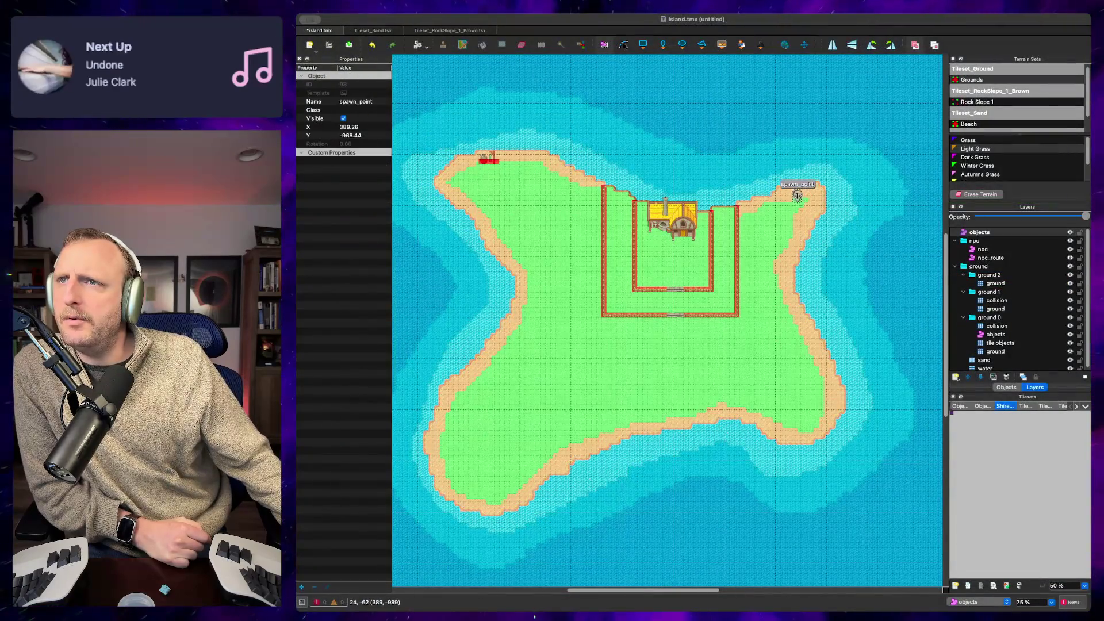
{"action": "left_click_drag", "start_coordinate": [798, 197], "coordinate": [797, 195]}
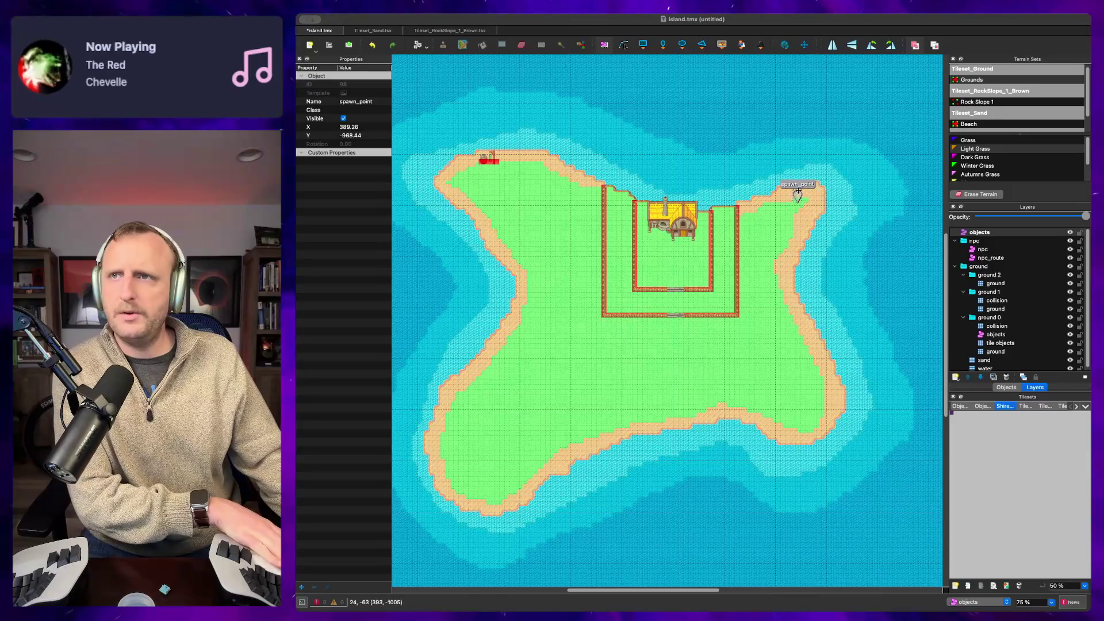
{"action": "scroll", "coordinate": [800, 198], "scroll_direction": "up", "scroll_amount": 2}
{"action": "scroll", "coordinate": [799, 198], "scroll_direction": "down", "scroll_amount": 1}
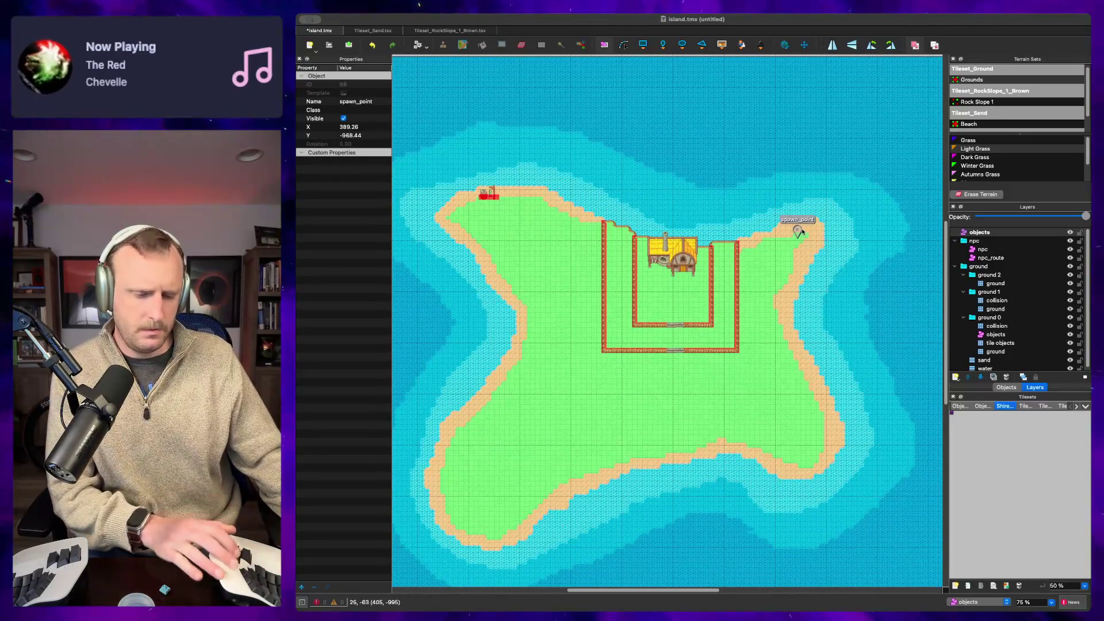
{"action": "scroll", "coordinate": [812, 230], "scroll_direction": "left", "scroll_amount": 1}
{"action": "scroll", "coordinate": [788, 235], "scroll_direction": "up", "scroll_amount": 9}
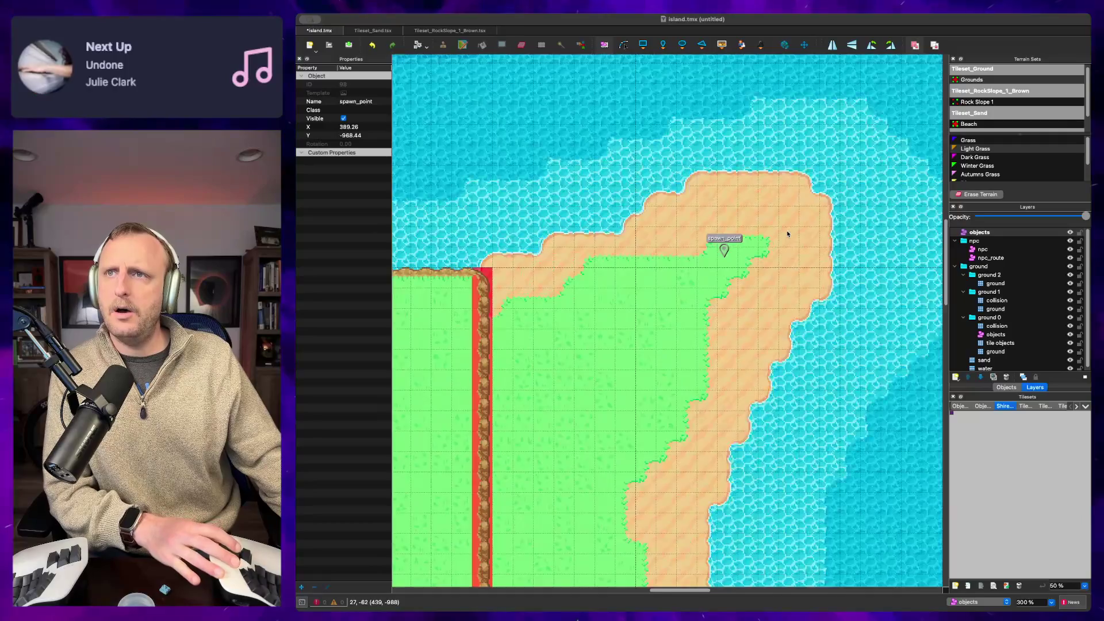
{"action": "scroll", "coordinate": [776, 230], "scroll_direction": "down", "scroll_amount": 3}
{"action": "scroll", "coordinate": [776, 230], "scroll_direction": "left", "scroll_amount": 3}
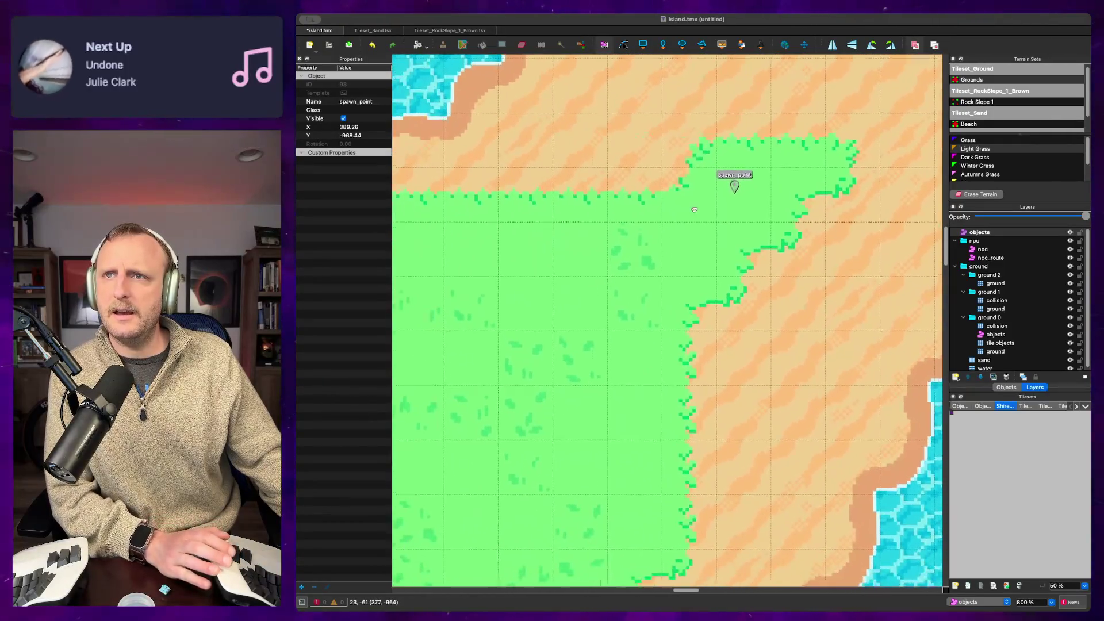
Step: Shift spawn_point right onto the grass at X 392.26, then zoom back out to the island
{"action": "left_click_drag", "start_coordinate": [771, 172], "coordinate": [780, 176]}
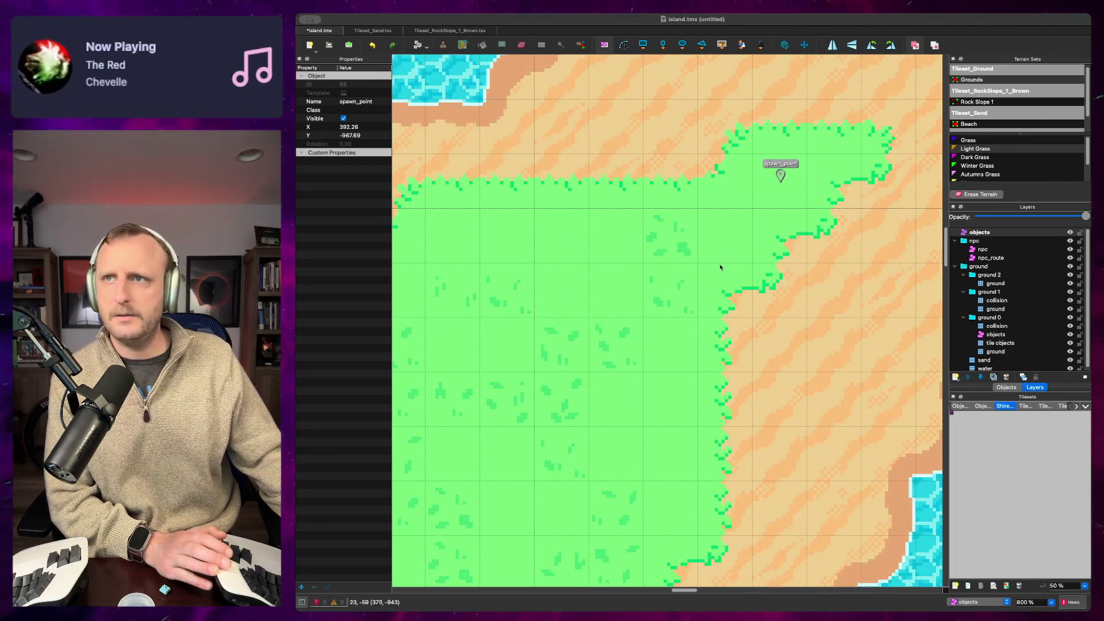
{"action": "scroll", "coordinate": [648, 236], "scroll_direction": "down", "scroll_amount": 6}
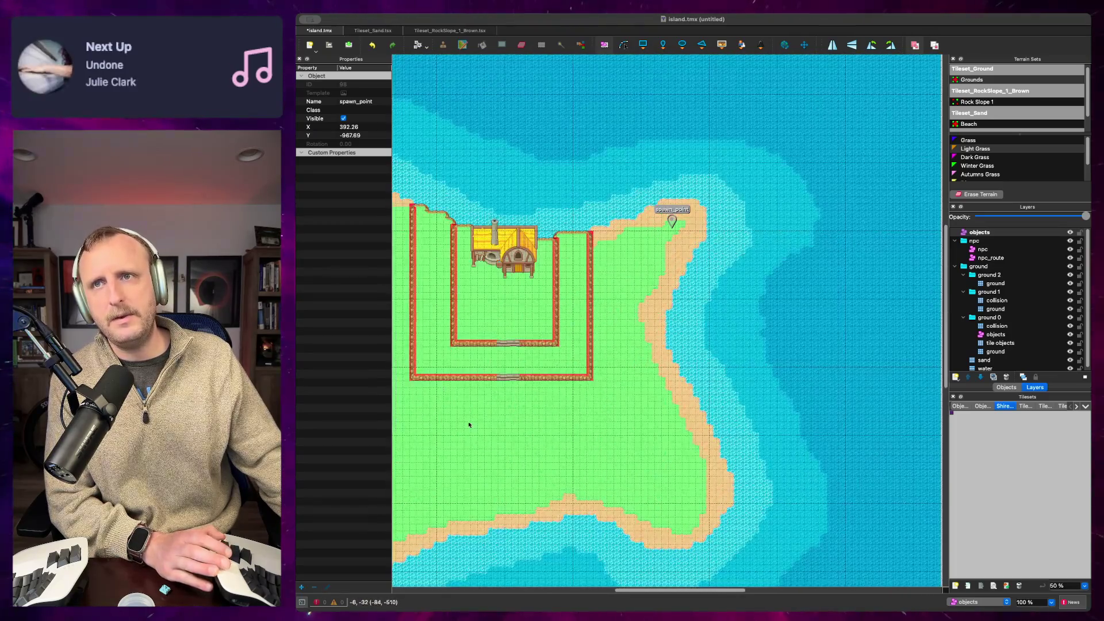
{"action": "left_click_drag", "start_coordinate": [468, 425], "coordinate": [597, 367]}
{"action": "scroll", "coordinate": [564, 409], "scroll_direction": "down", "scroll_amount": 2}
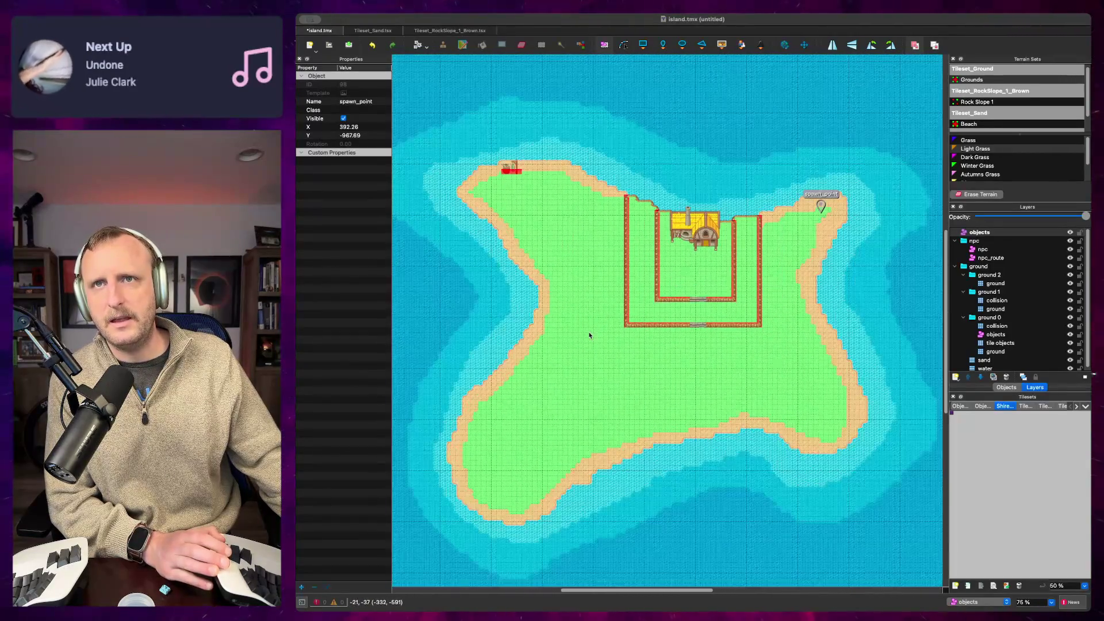
{"action": "key", "text": "super+Tab"}
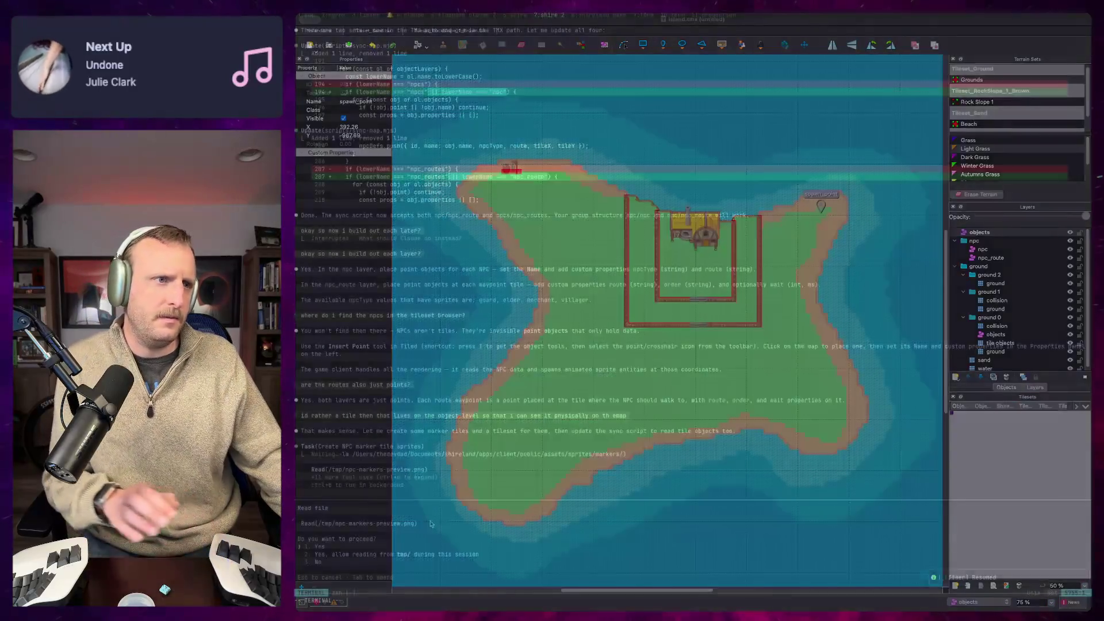
Step: Allow Claude to read the marker preview image and start drafting a follow-up about spawn points
{"action": "key", "text": "Return"}
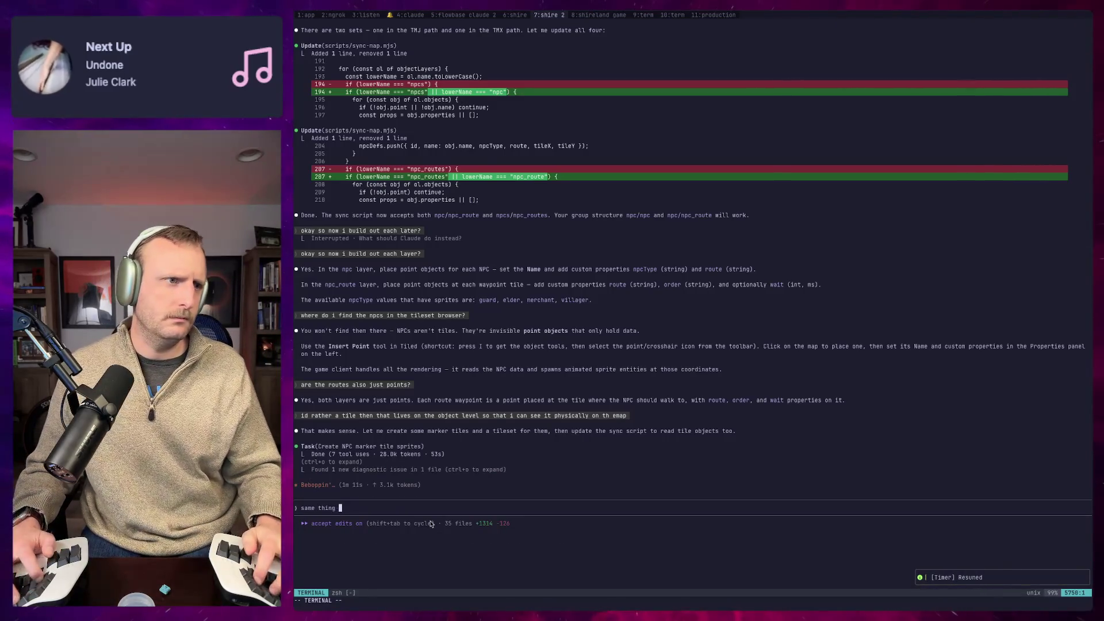
{"action": "type", "text": "same thing with the"}
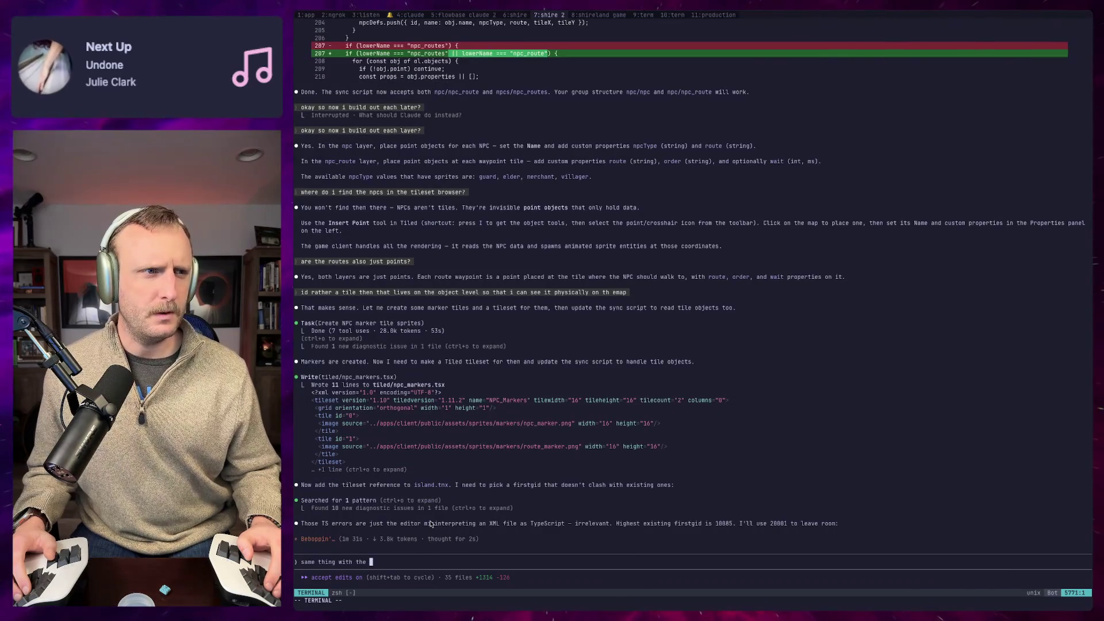
{"action": "type", "text": "spawn points fo"}
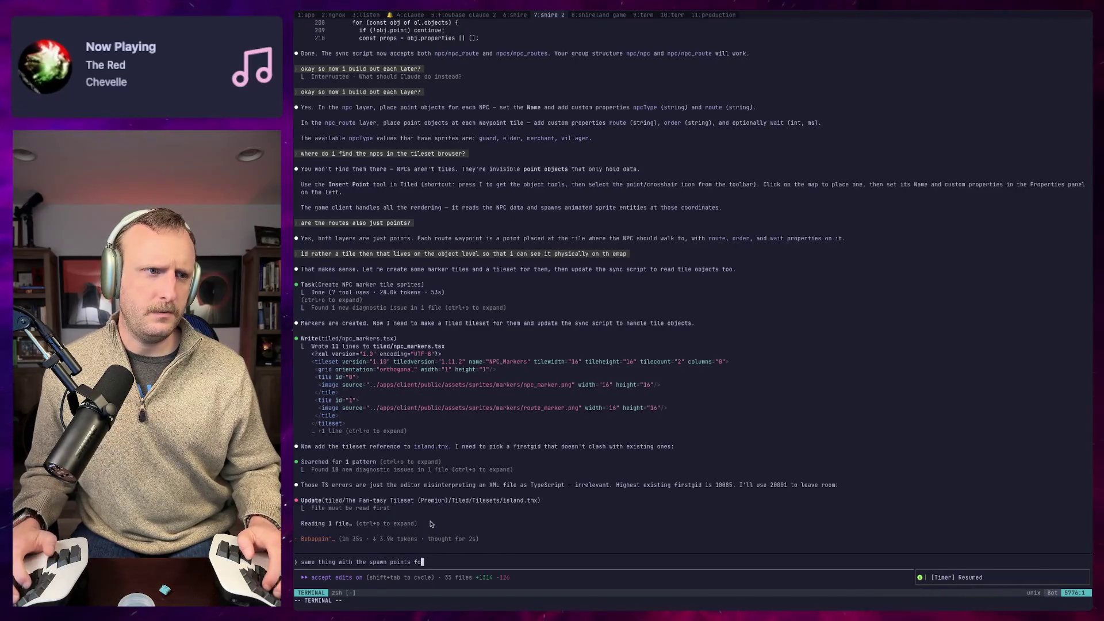
{"action": "type", "text": "r u"}
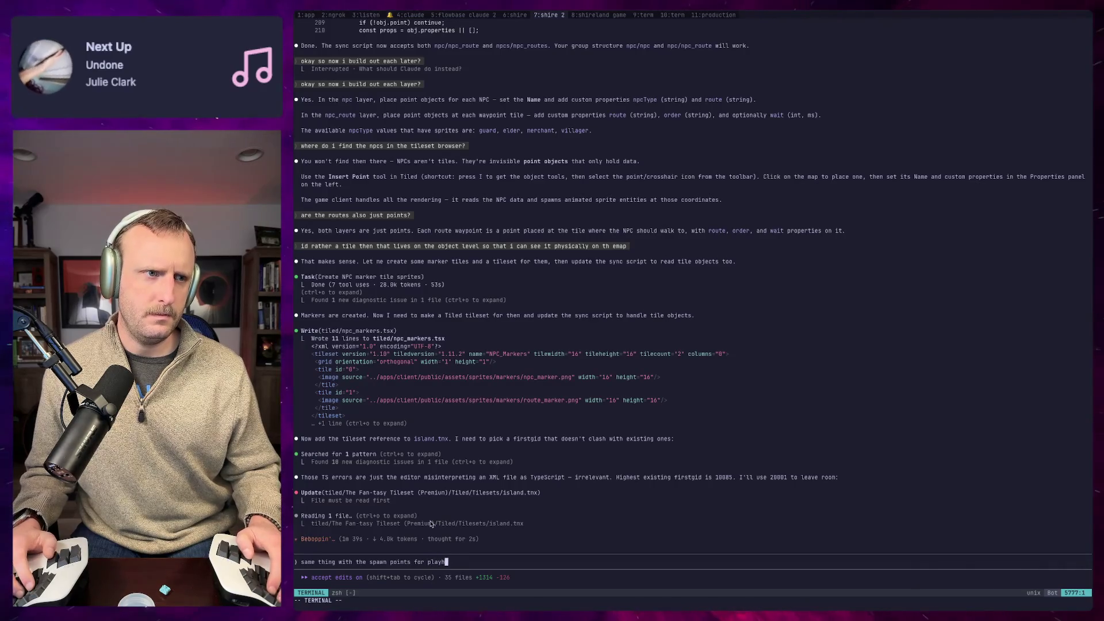
{"action": "type", "text": "s and npcs."}
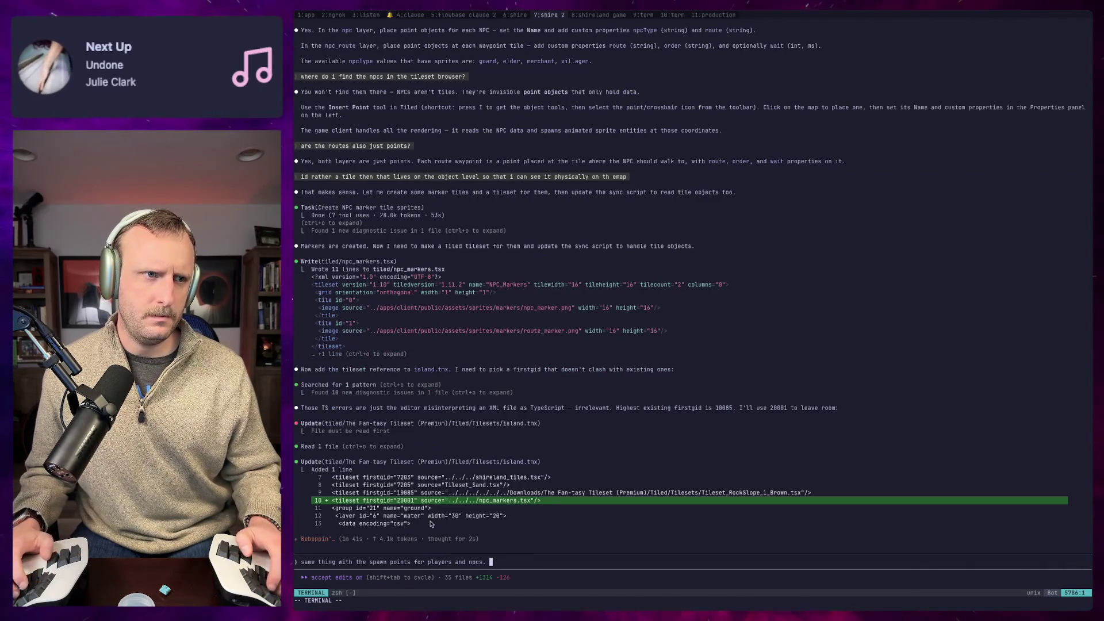
{"action": "type", "text": "using"}
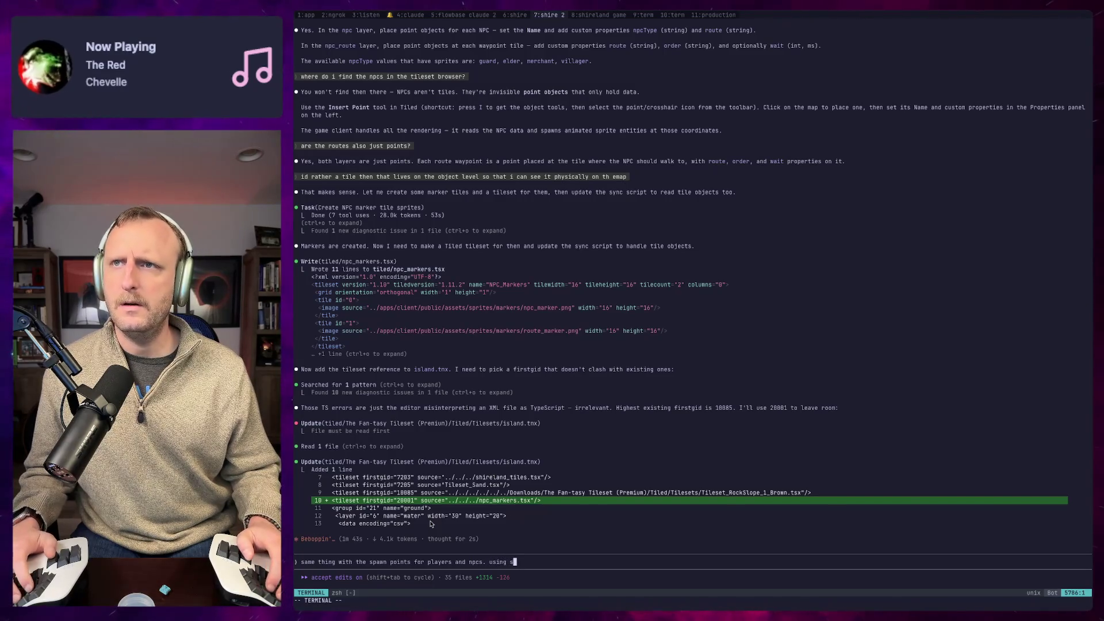
{"action": "key", "text": "BackSpace"}
{"action": "type", "text": "reference point"}
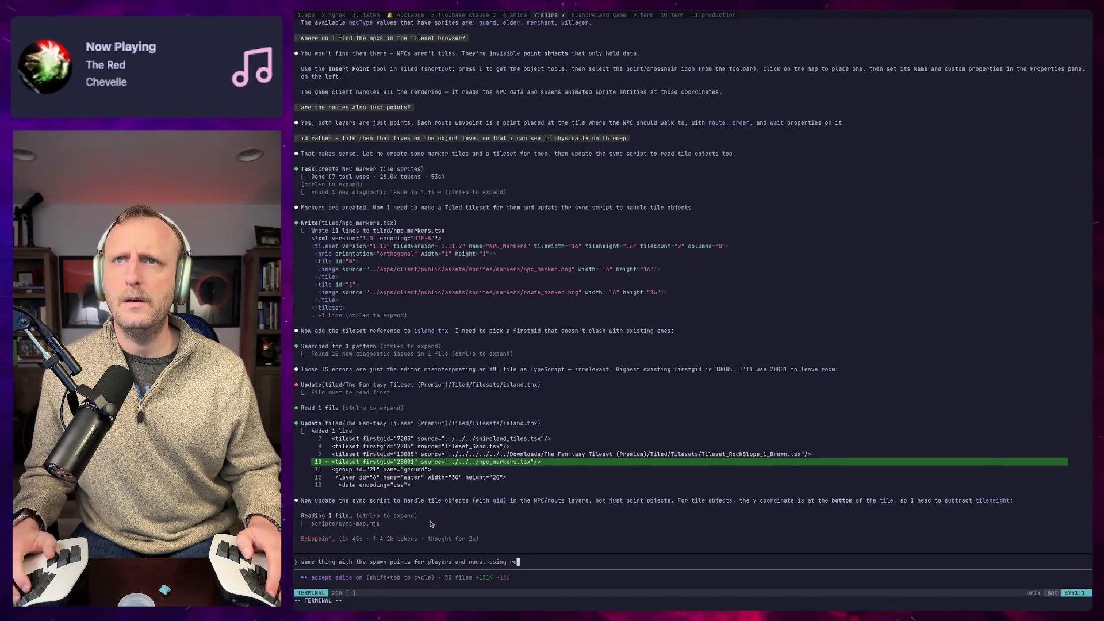
{"action": "type", "text": "s is "}
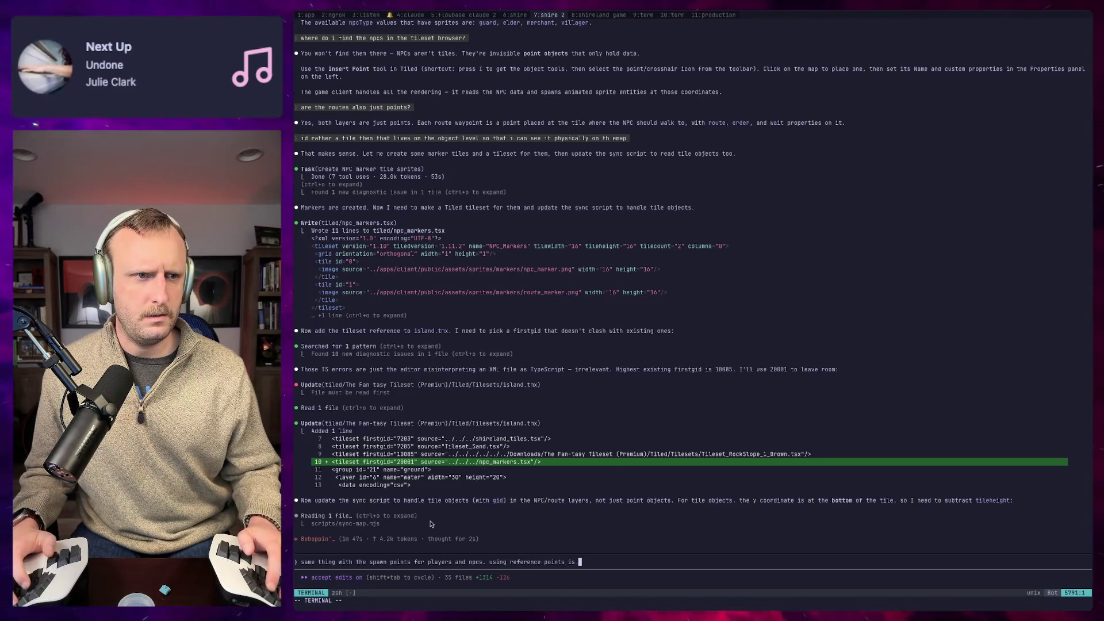
{"action": "type", "text": "going to get tedi"}
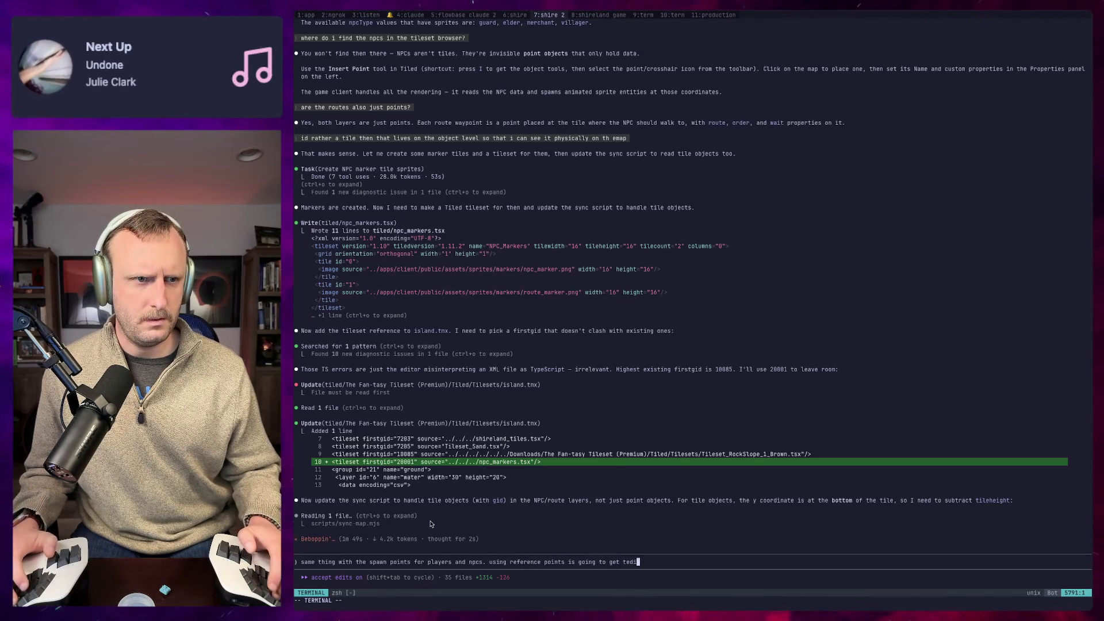
{"action": "type", "text": "ou"}
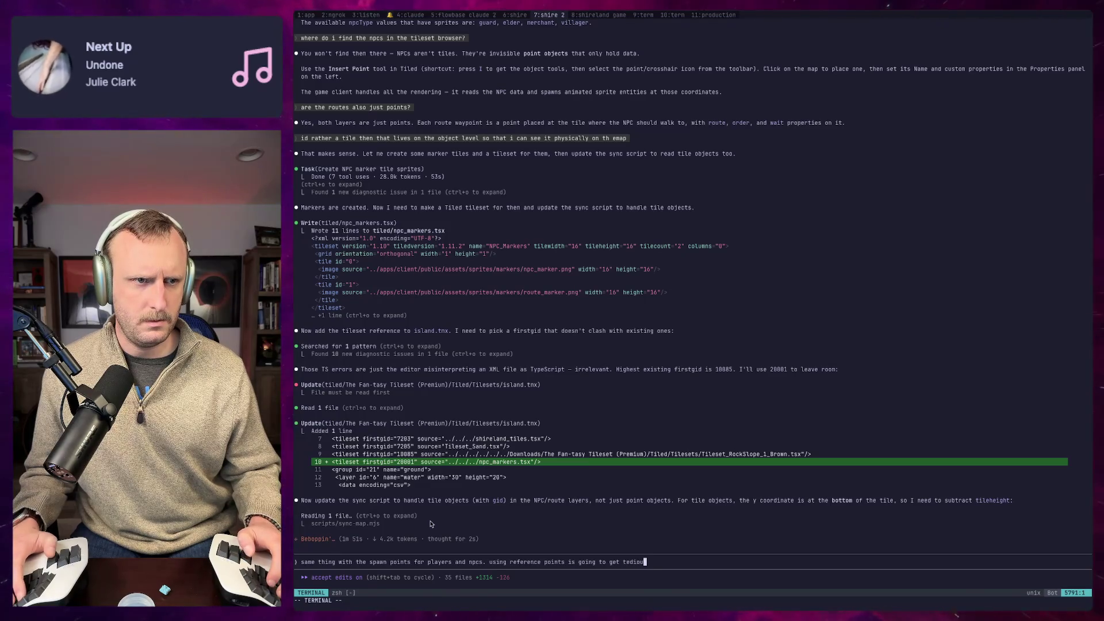
{"action": "type", "text": "u track. can"}
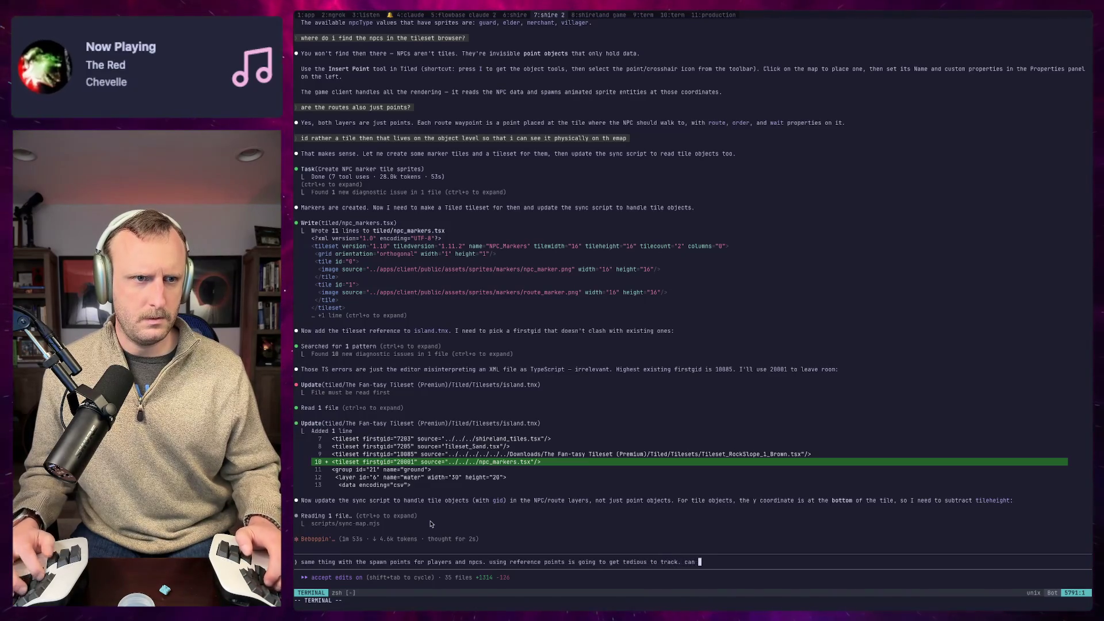
{"action": "type", "text": "use a "}
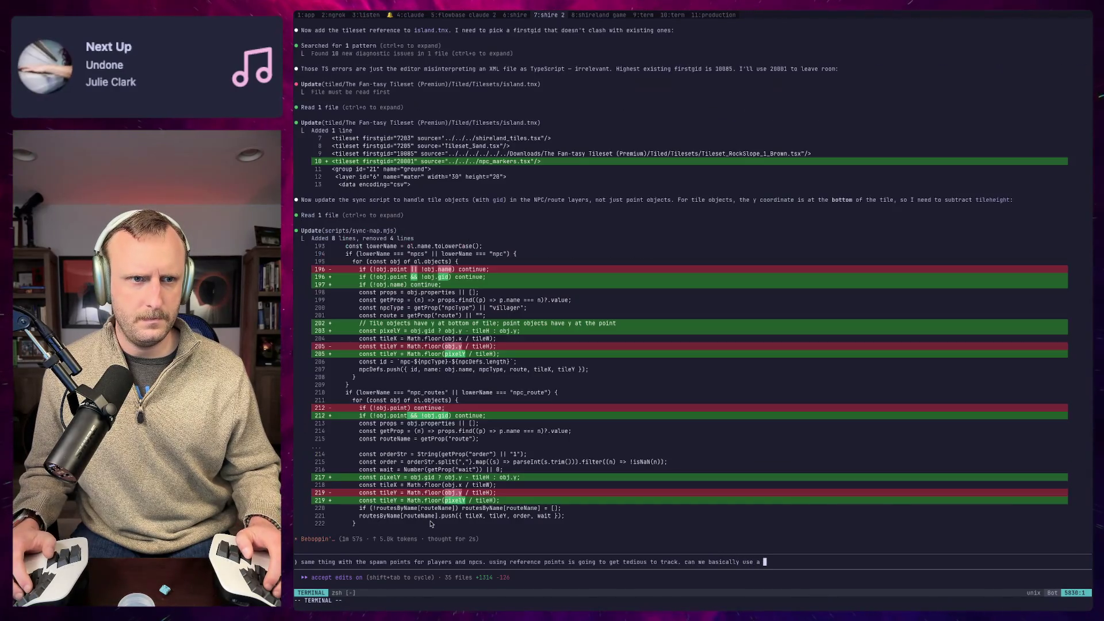
{"action": "type", "text": "ferent npc"}
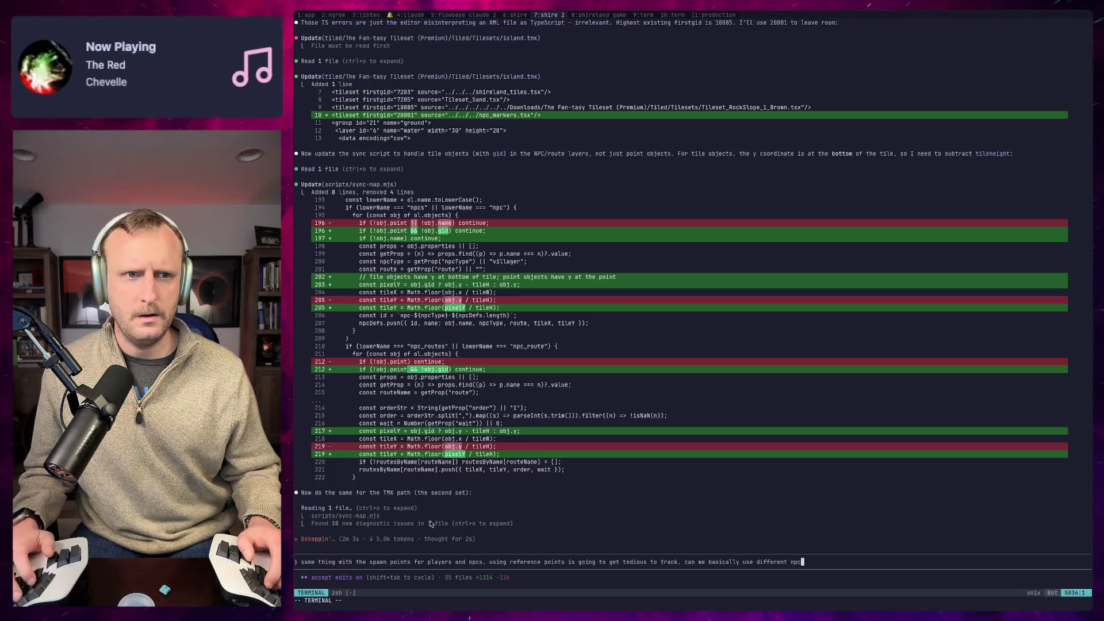
Step: Ask whether player and NPC spawn points could use pixel-art tiles instead of reference points
{"action": "key", "text": "BackSpace"}
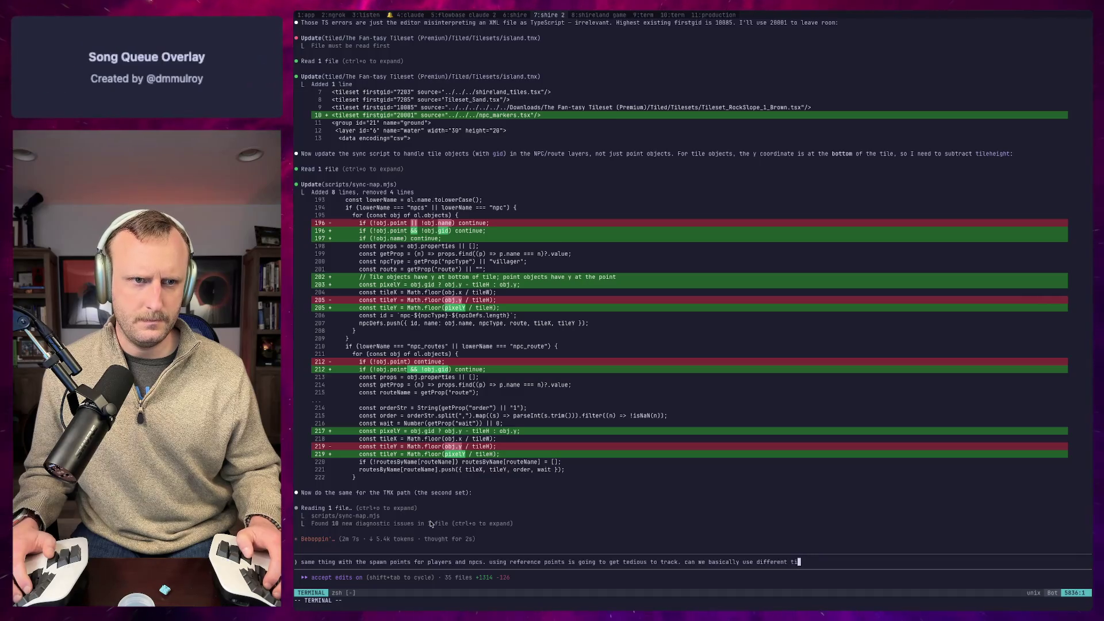
{"action": "type", "text": "pixel are tiles for"}
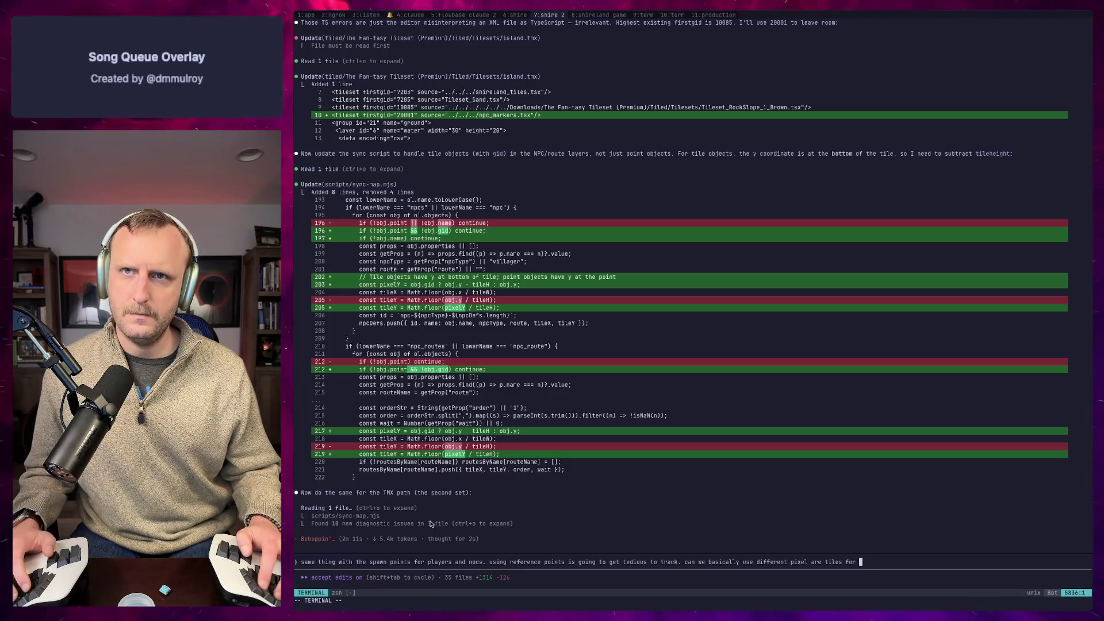
{"action": "key", "text": "BackSpace"}
{"action": "key", "text": "BackSpace"}
{"action": "key", "text": "BackSpace"}
{"action": "type", "text": "to represent wh"}
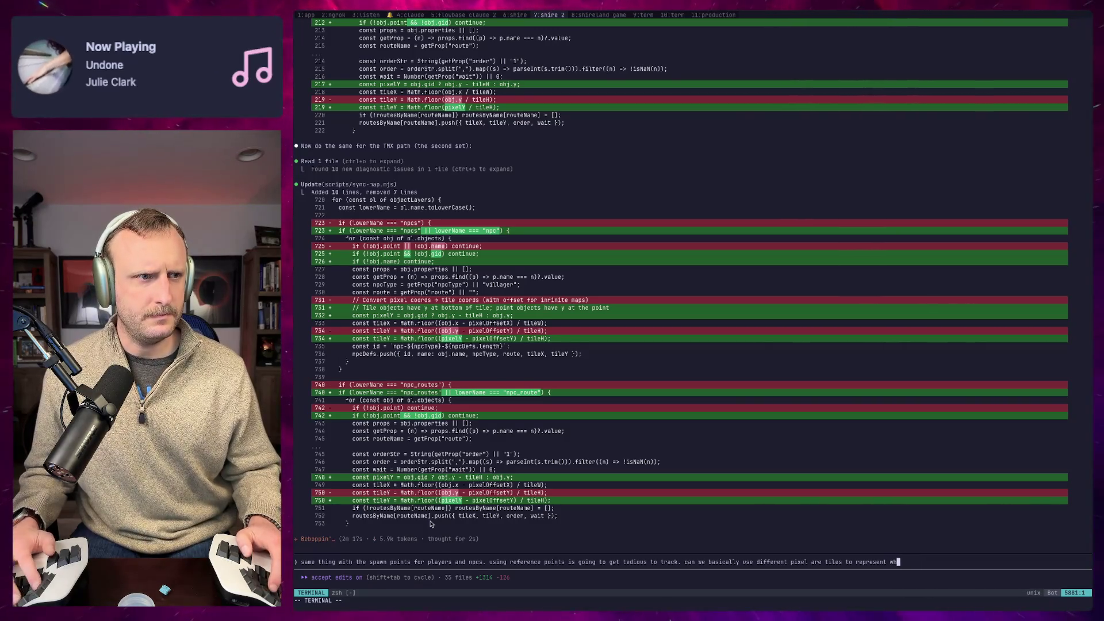
{"action": "type", "text": "ere th"}
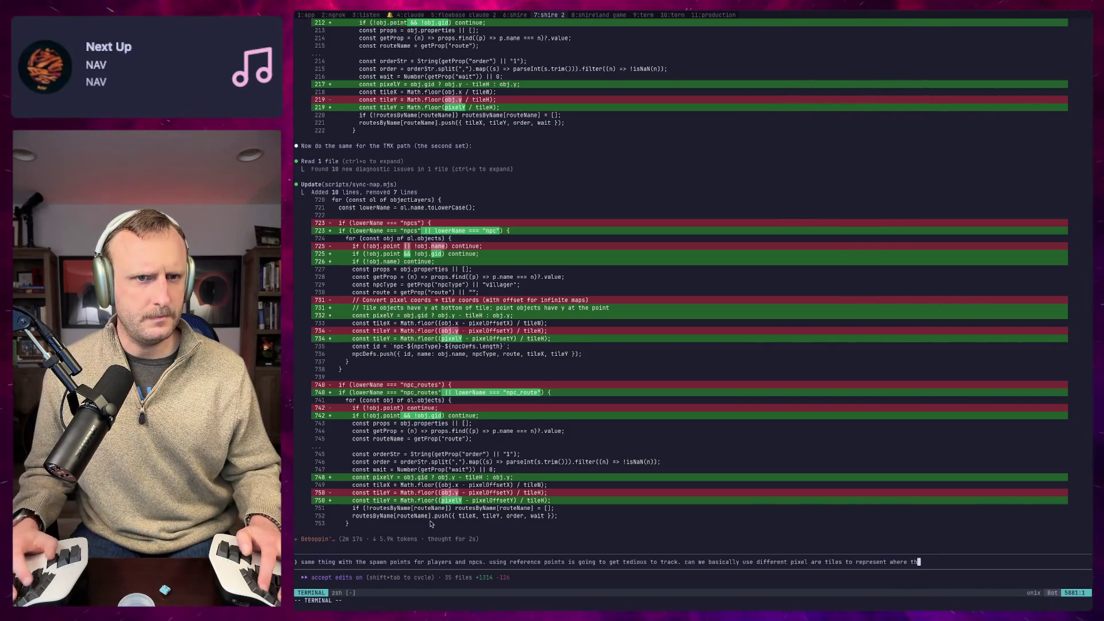
{"action": "type", "text": "e various players/ npc"}
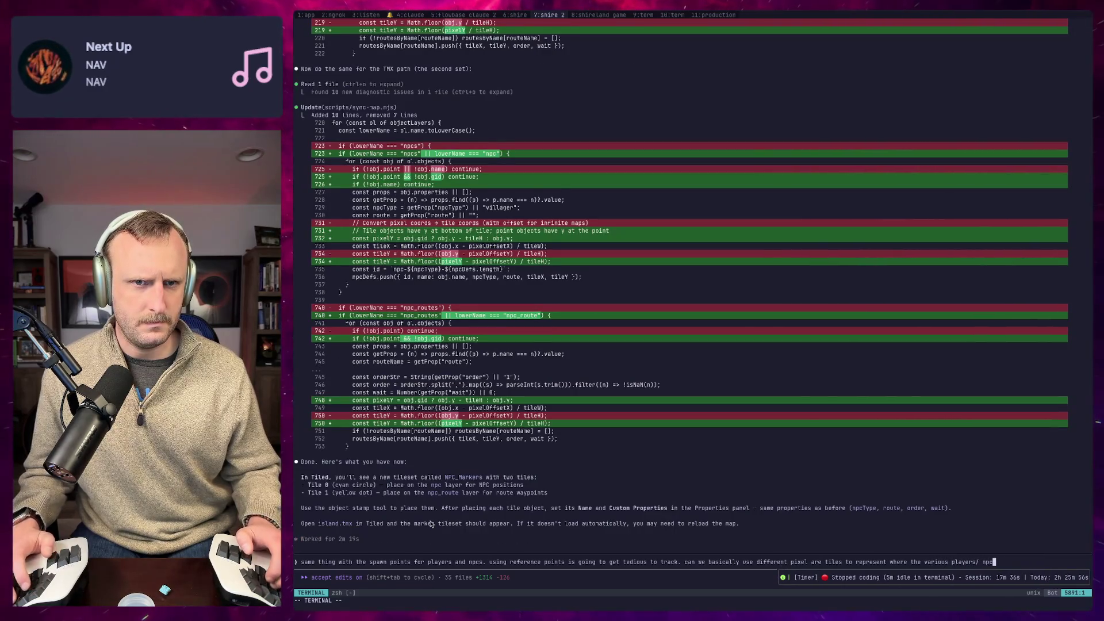
{"action": "type", "text": "s will spa"}
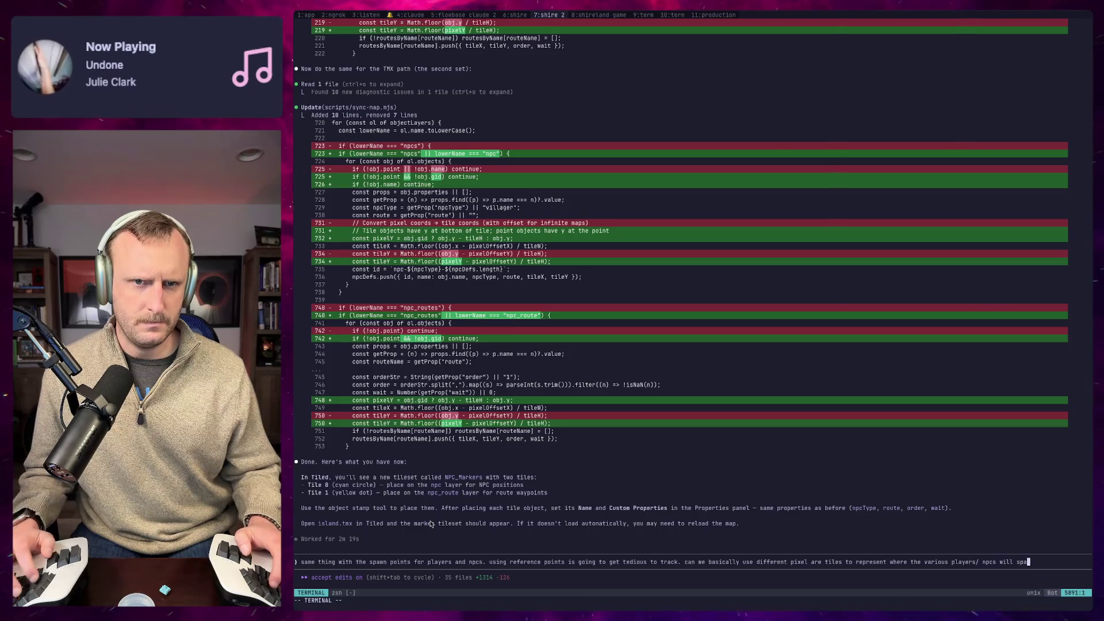
{"action": "type", "text": "tance, tr"}
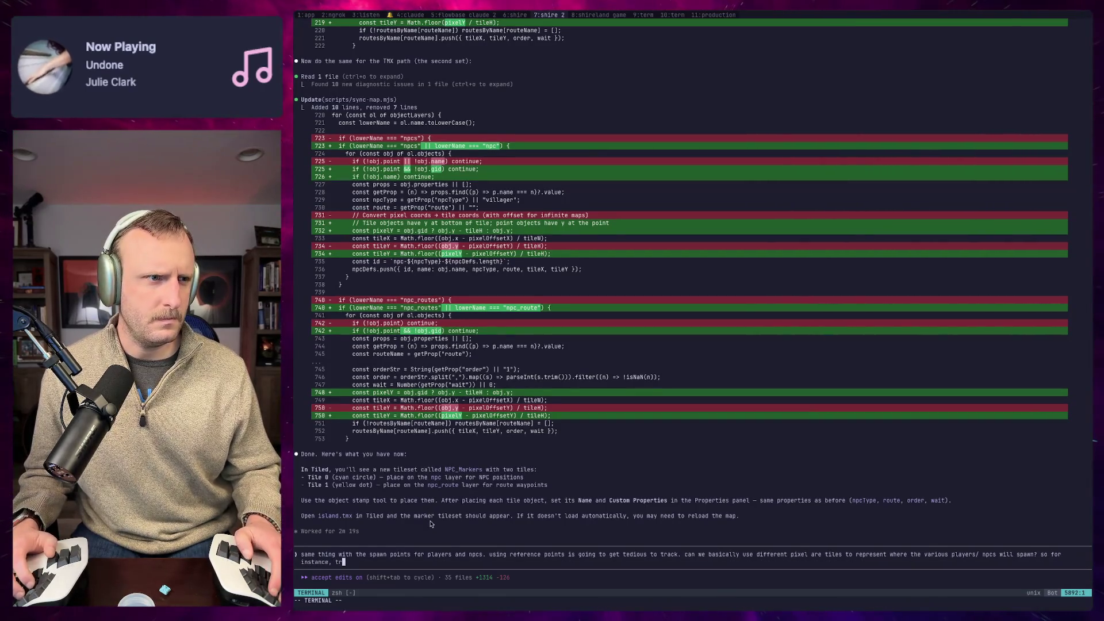
{"action": "key", "text": "BackSpace"}
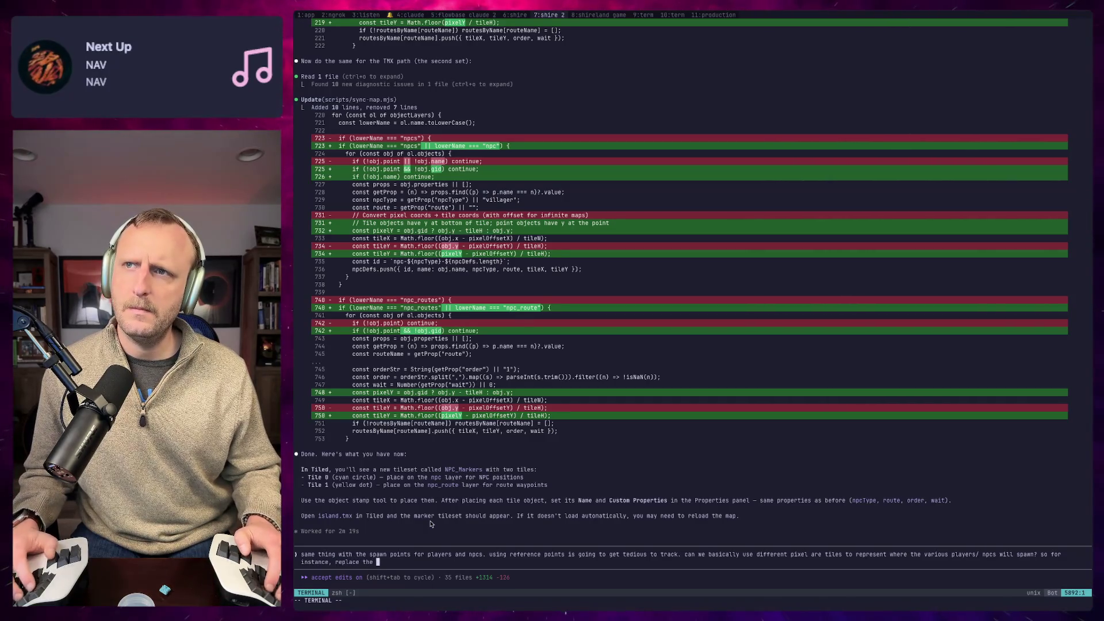
{"action": "type", "text": "spawn_poi"}
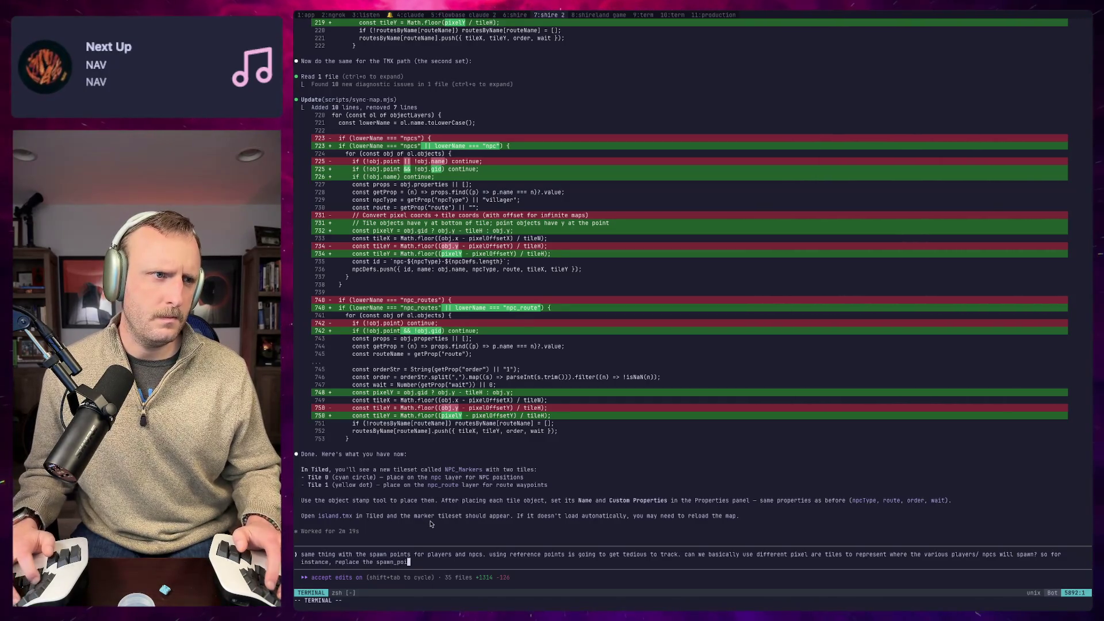
{"action": "type", "text": "nt reference point with a tile map of"}
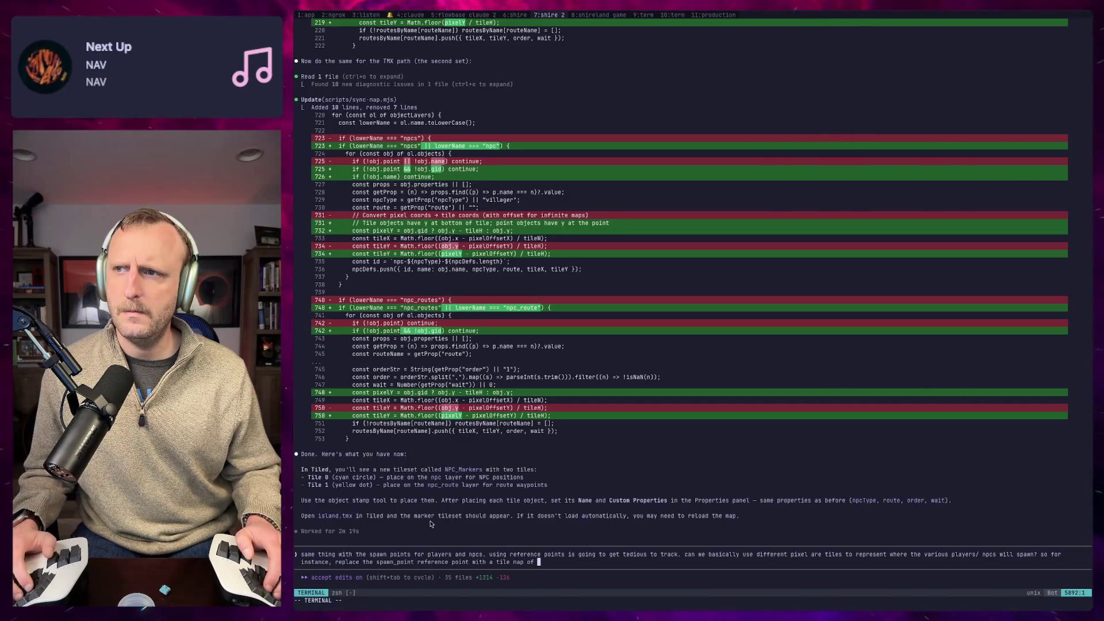
{"action": "key", "text": "BackSpace"}
{"action": "key", "text": "BackSpace"}
{"action": "key", "text": "BackSpace"}
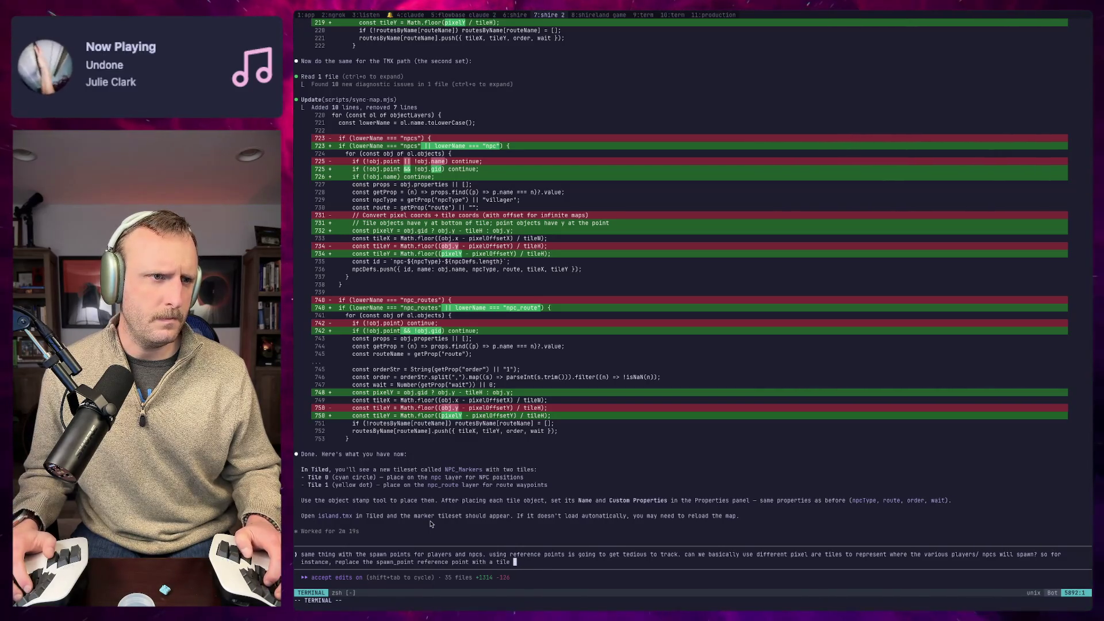
{"action": "type", "text": "t of an actual player? t"}
{"action": "key", "text": "BackSpace"}
{"action": "type", "text": "and then a"}
{"action": "key", "text": "BackSpace"}
{"action": "type", "text": "the sanem"}
{"action": "key", "text": "BackSpace"}
{"action": "key", "text": "BackSpace"}
{"action": "key", "text": "BackSpace"}
{"action": "type", "text": "me foe "}
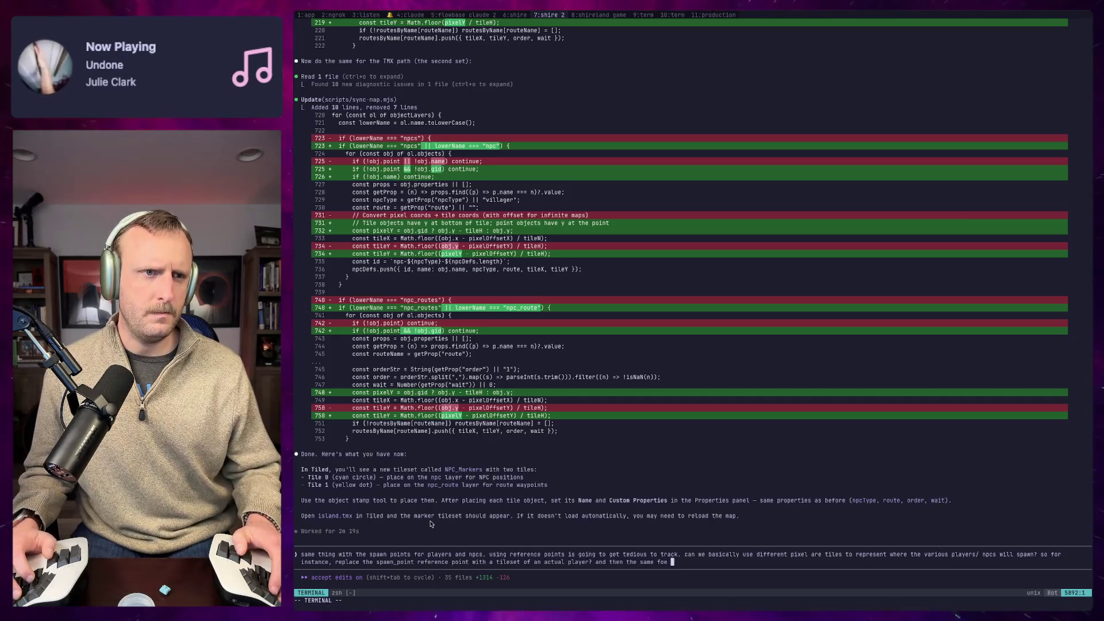
{"action": "key", "text": "BackSpace"}
{"action": "key", "text": "BackSpace"}
{"action": "type", "text": "r NPCs? or is that too"}
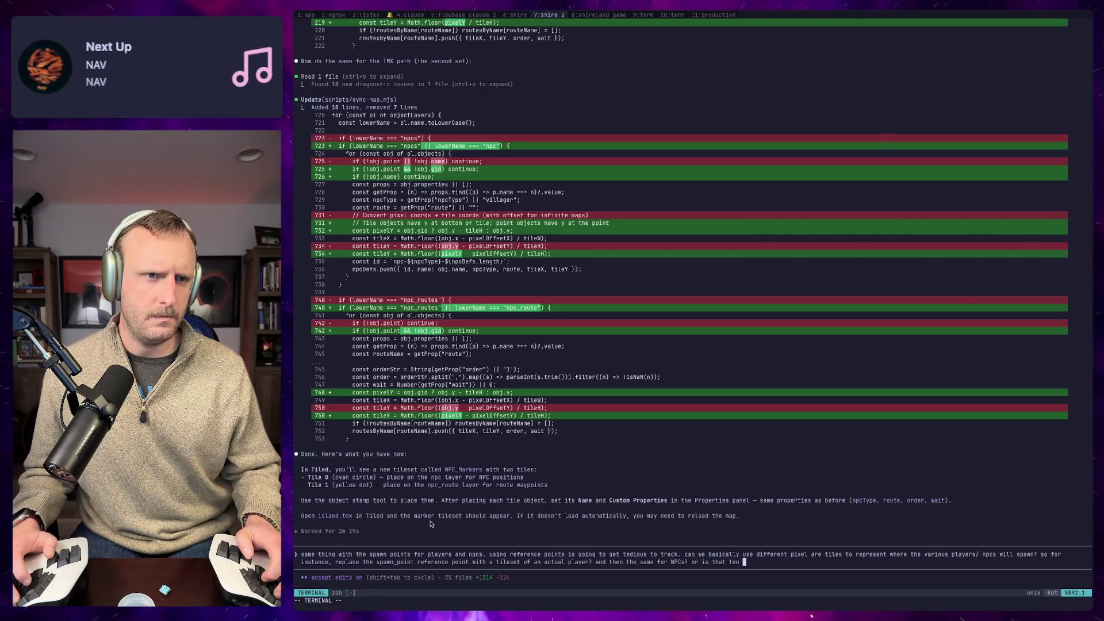
{"action": "type", "text": " nvol"}
{"action": "type", "text": "and overkill?"}
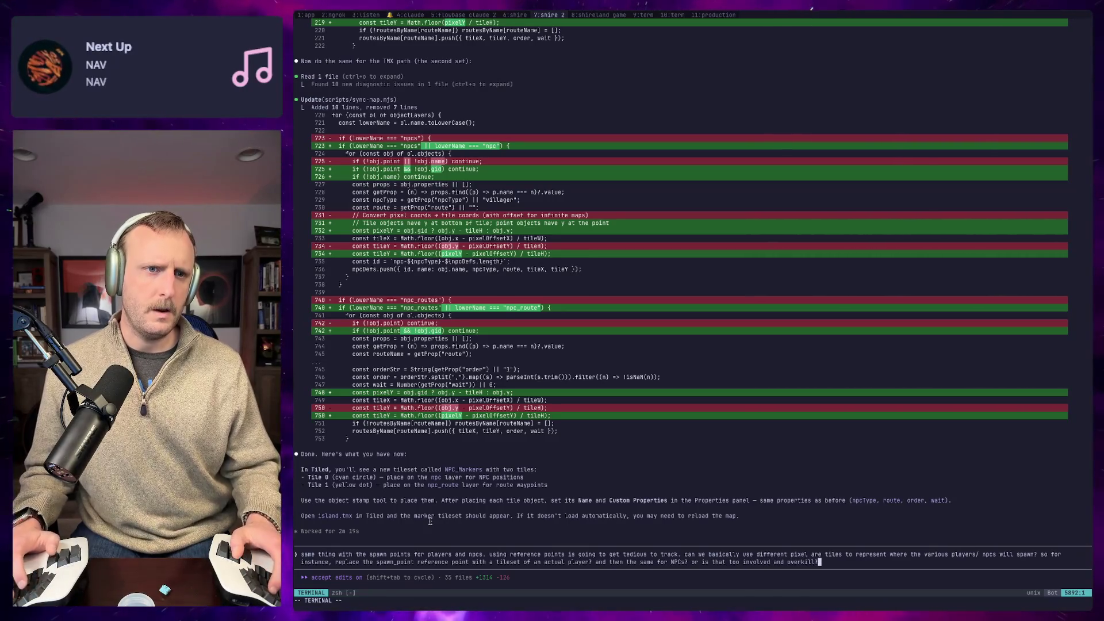
{"action": "key", "text": "Return"}
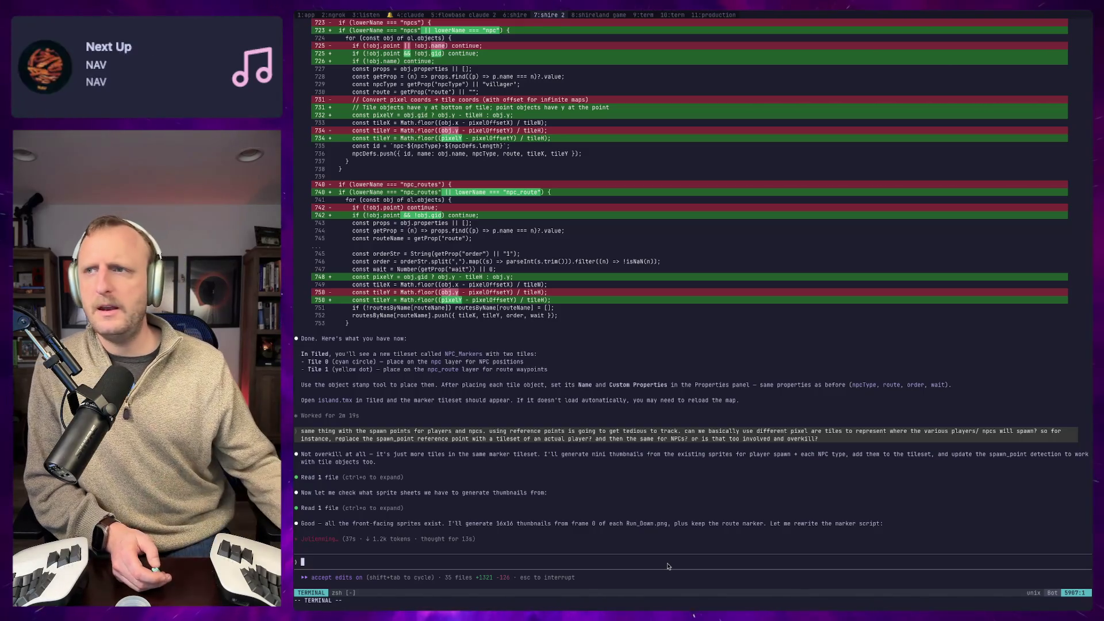
{"action": "key", "text": "super+Tab"}
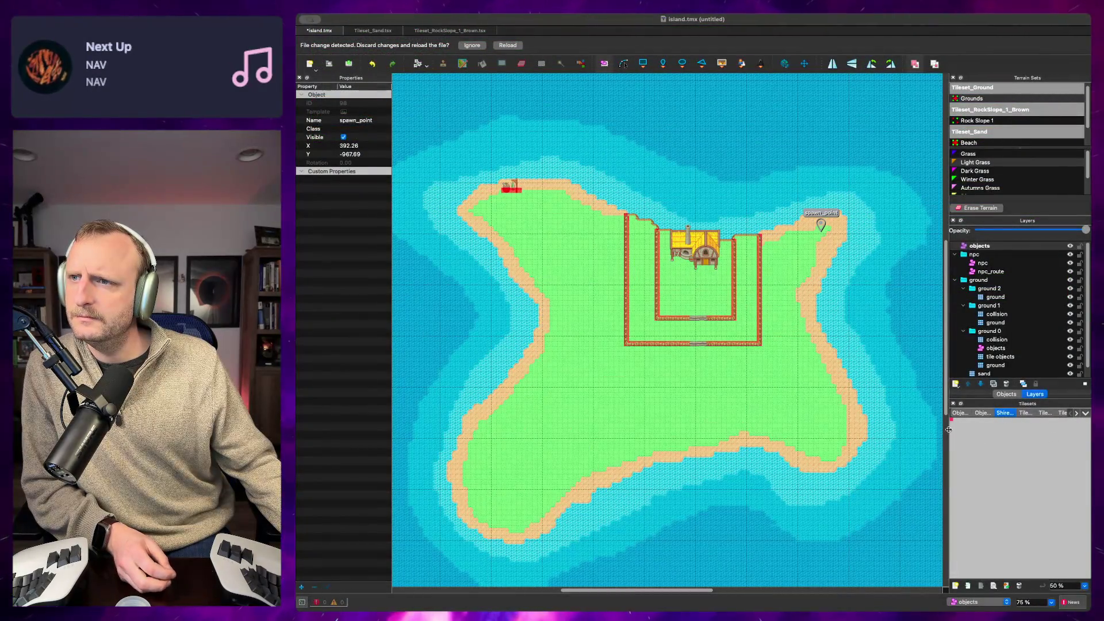
Step: Zoom in on the tileset's single magenta tile in Tiled, then return to the terminal
{"action": "scroll", "coordinate": [954, 425], "scroll_direction": "up", "scroll_amount": 1}
{"action": "scroll", "coordinate": [953, 424], "scroll_direction": "up", "scroll_amount": 6}
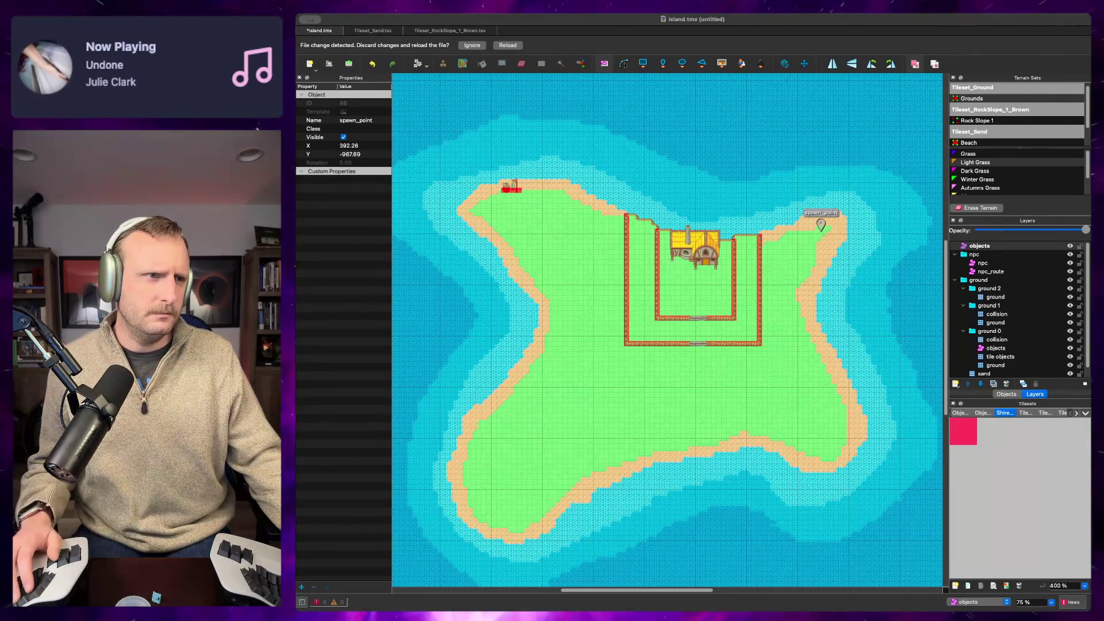
{"action": "key", "text": "super+Tab"}
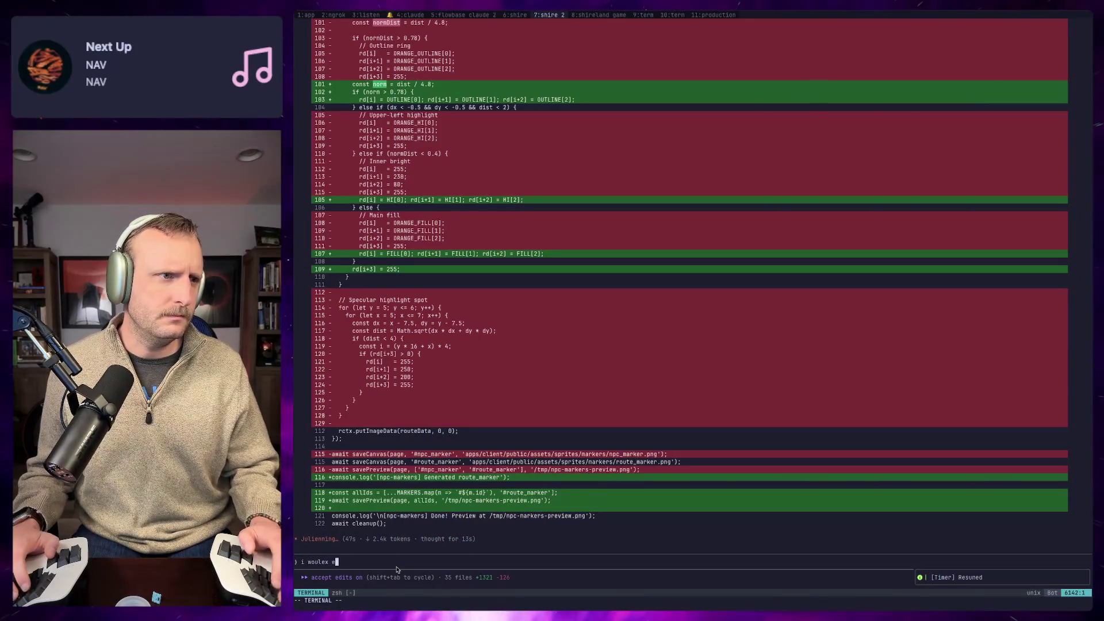
Step: Ask Claude to put the npc/player elements and the new route tile into the shireland tileset
{"action": "type", "text": "d expect these npc"}
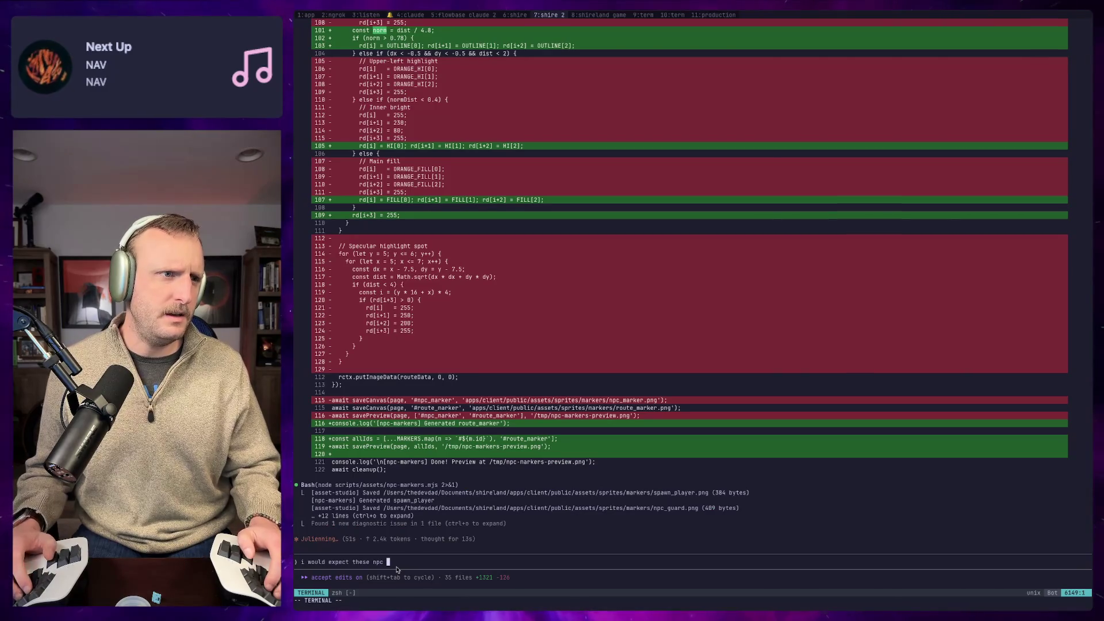
{"action": "type", "text": " / player elemen"}
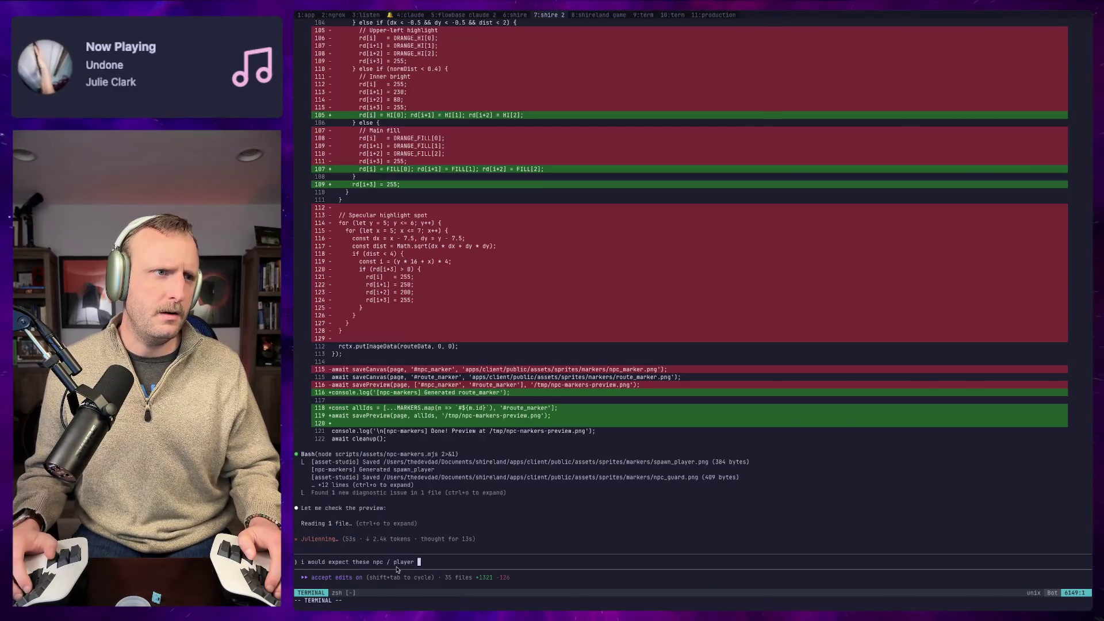
{"action": "type", "text": "ts, as"}
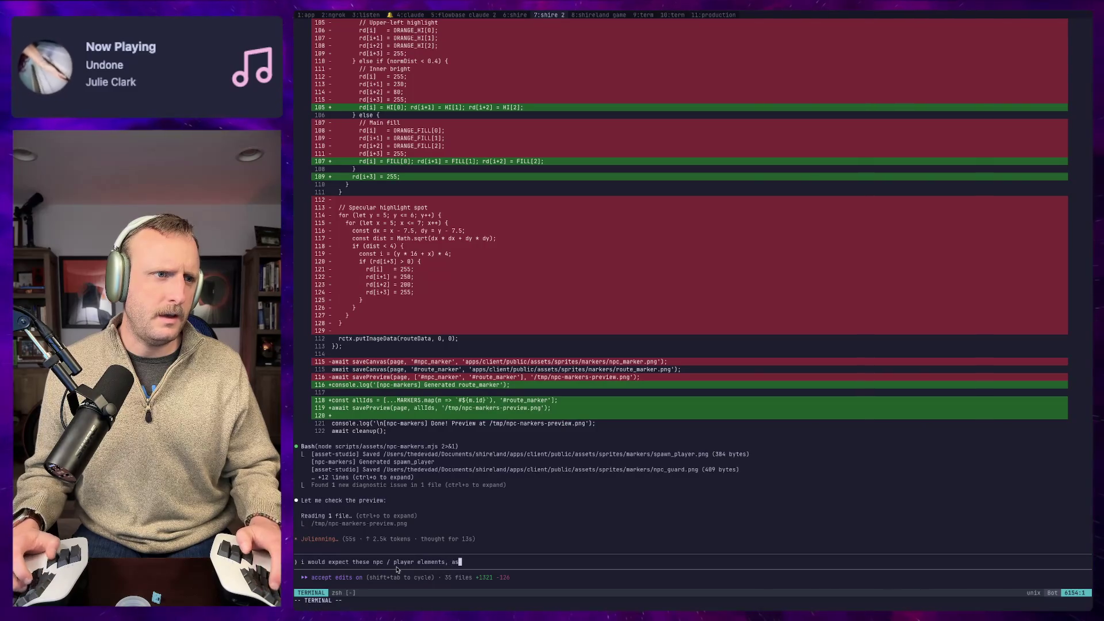
{"action": "type", "text": " well as the new cr"}
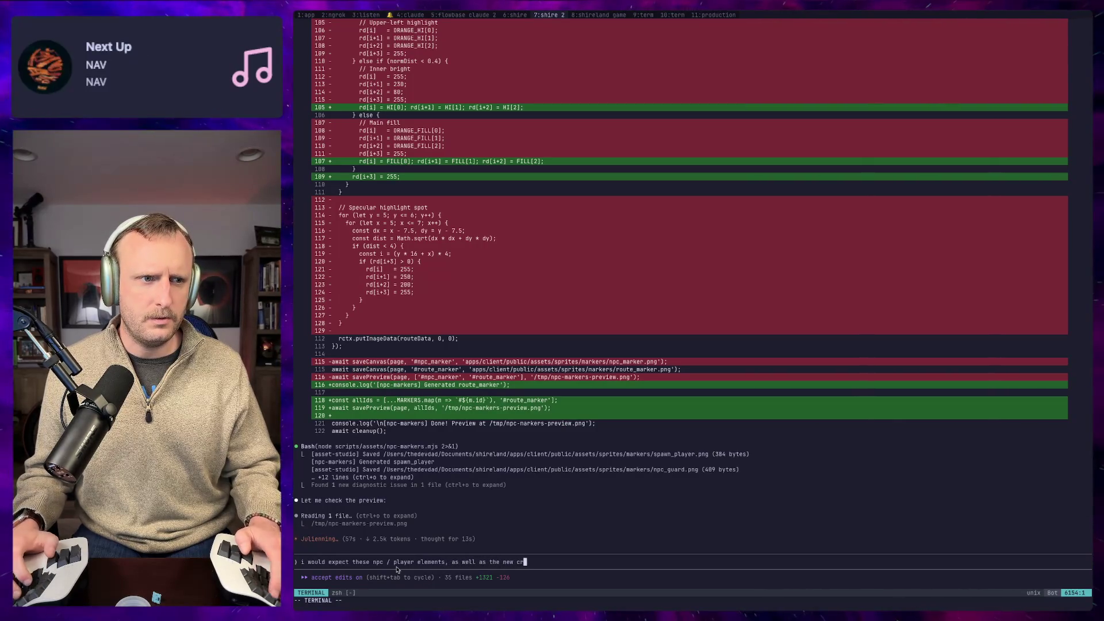
{"action": "type", "text": "eated tile "}
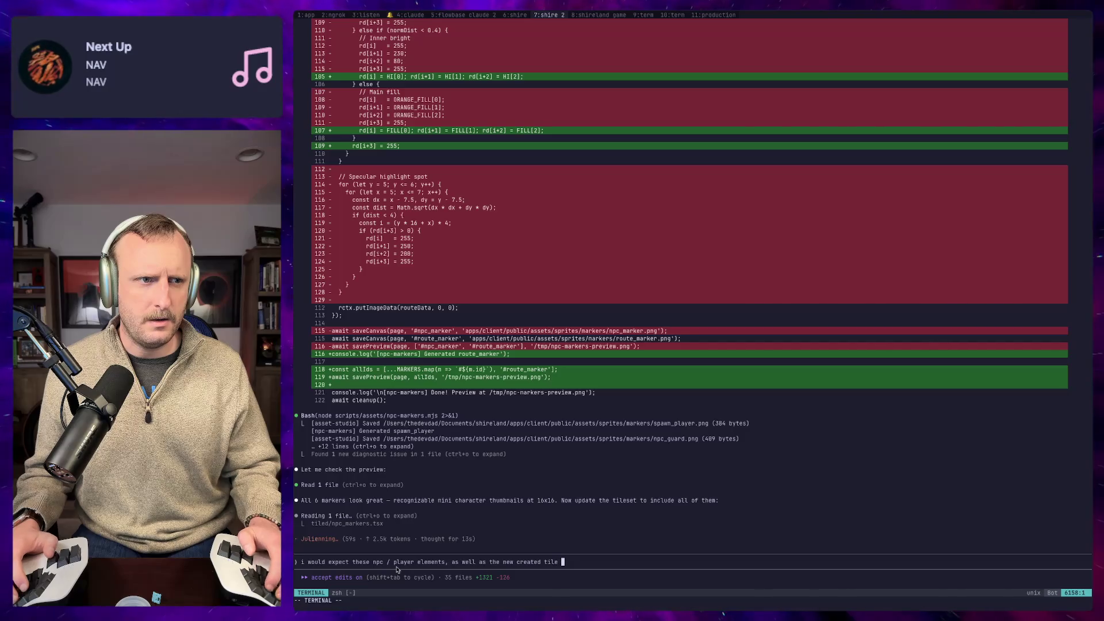
{"action": "type", "text": "for the route"}
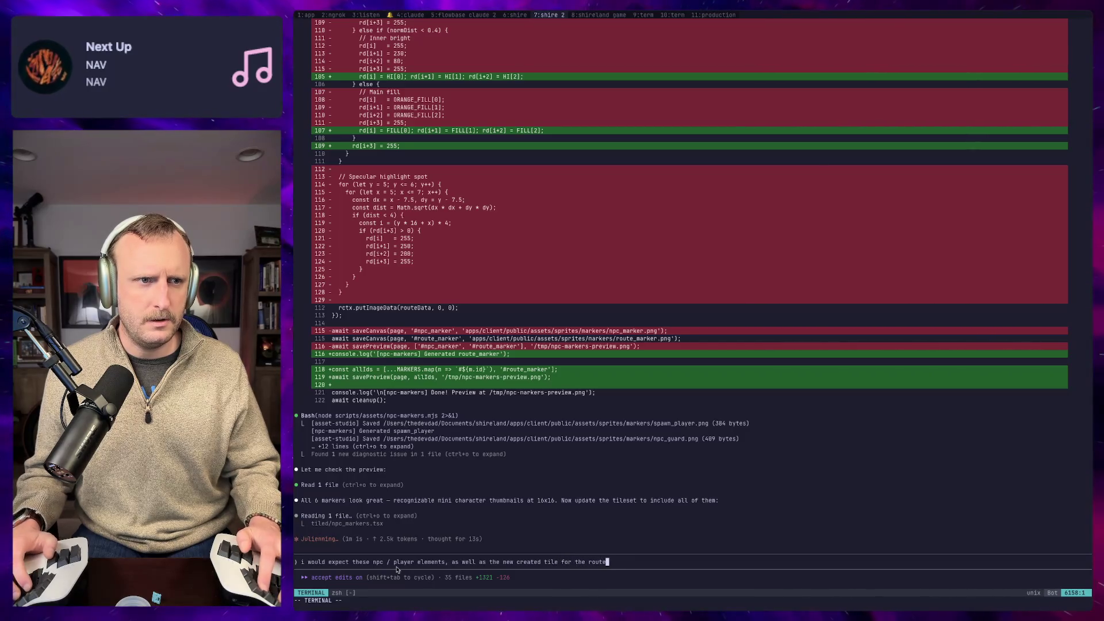
{"action": "type", "text": "s to live in the "}
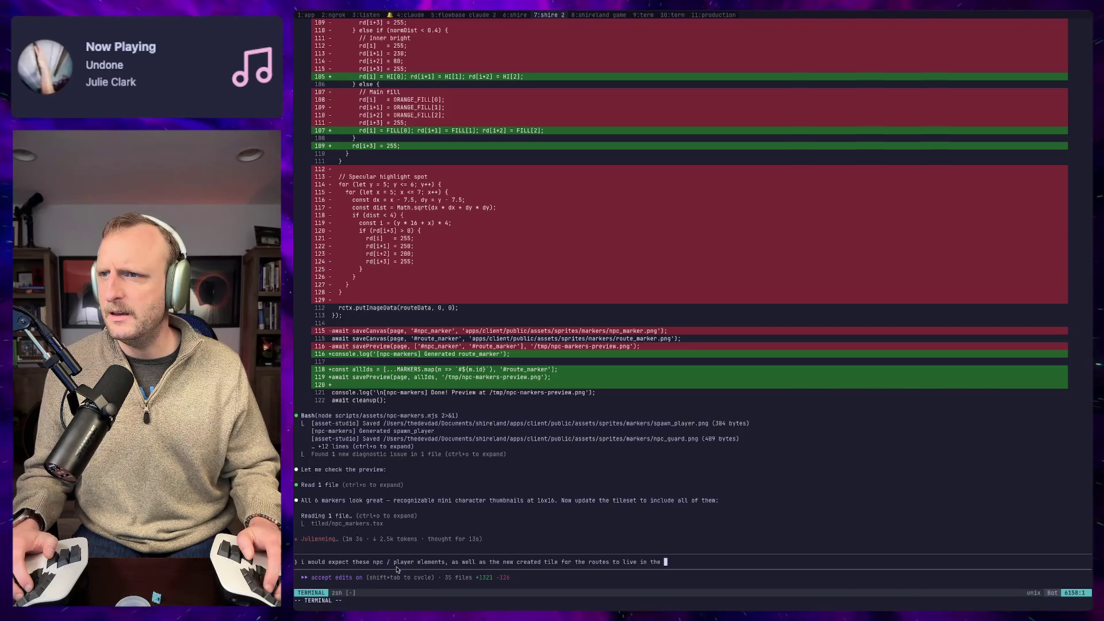
{"action": "type", "text": "shireland til"}
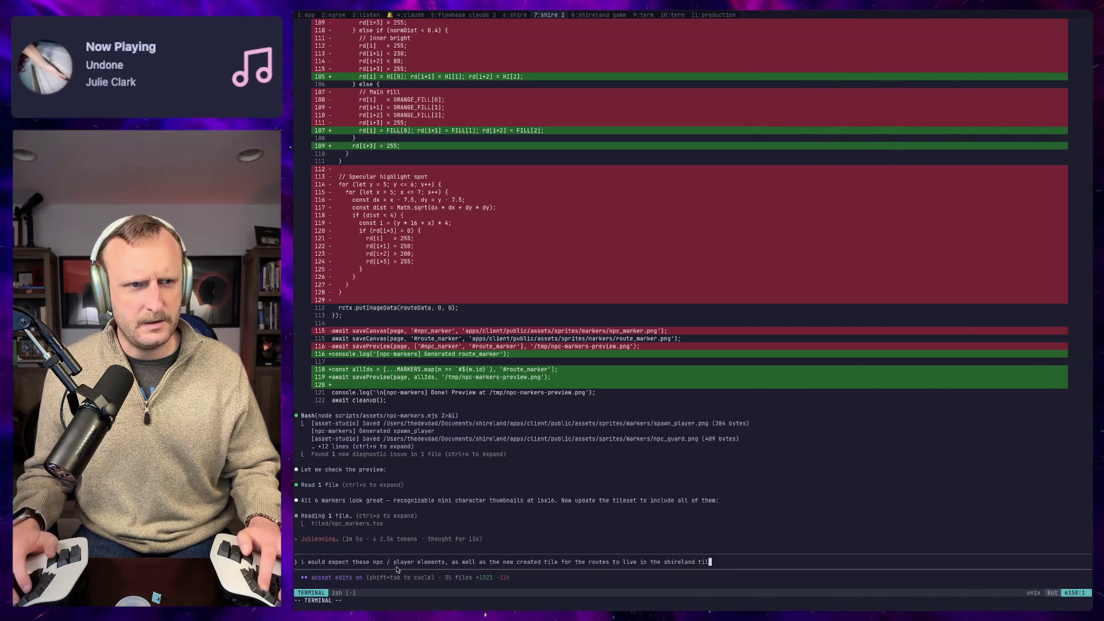
{"action": "type", "text": "eset"}
{"action": "key", "text": "Return"}
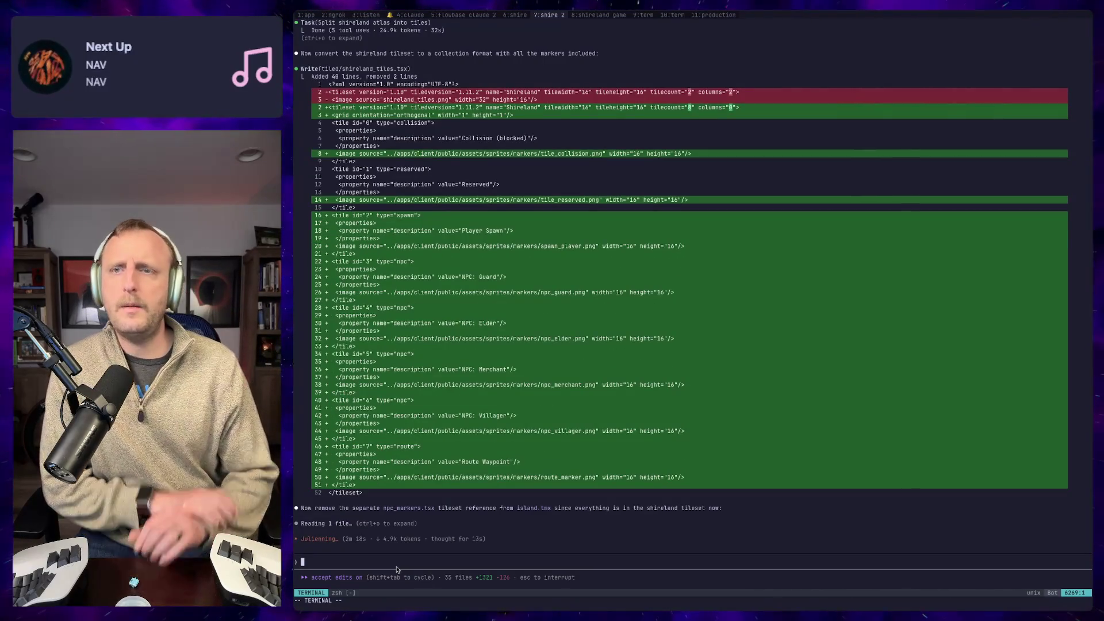
{"action": "key", "text": "super+Tab"}
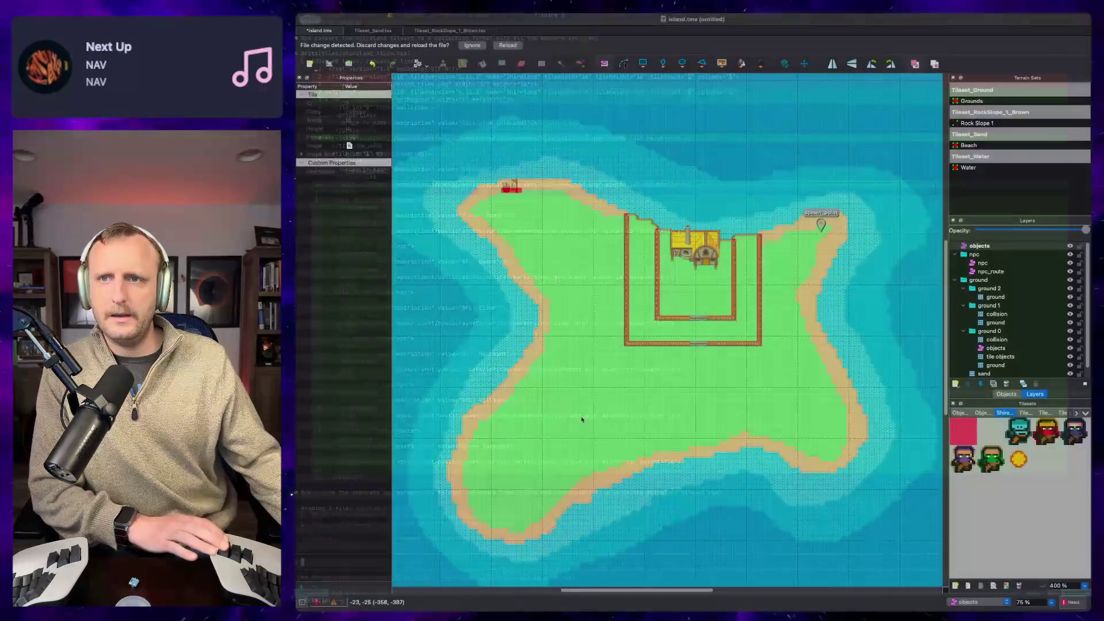
Step: Inspect the NPC: Villager, Reserved, Player Spawn and NPC: Merchant marker tiles' properties
{"action": "scroll", "coordinate": [574, 431], "scroll_direction": "up", "scroll_amount": 5}
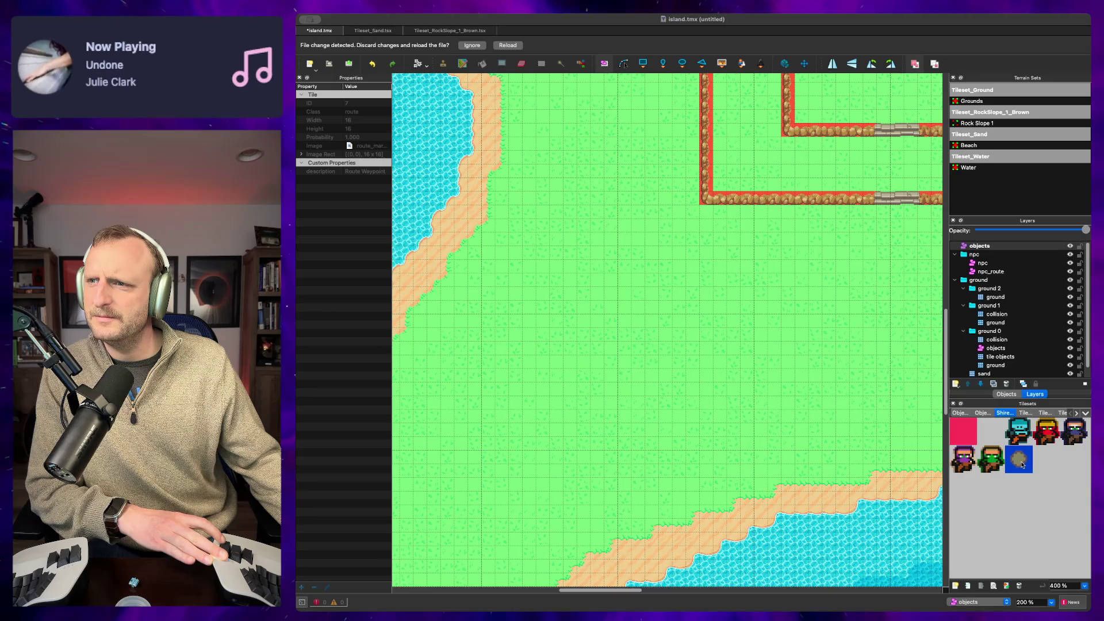
{"action": "left_click", "coordinate": [987, 460]}
{"action": "left_click", "coordinate": [996, 442]}
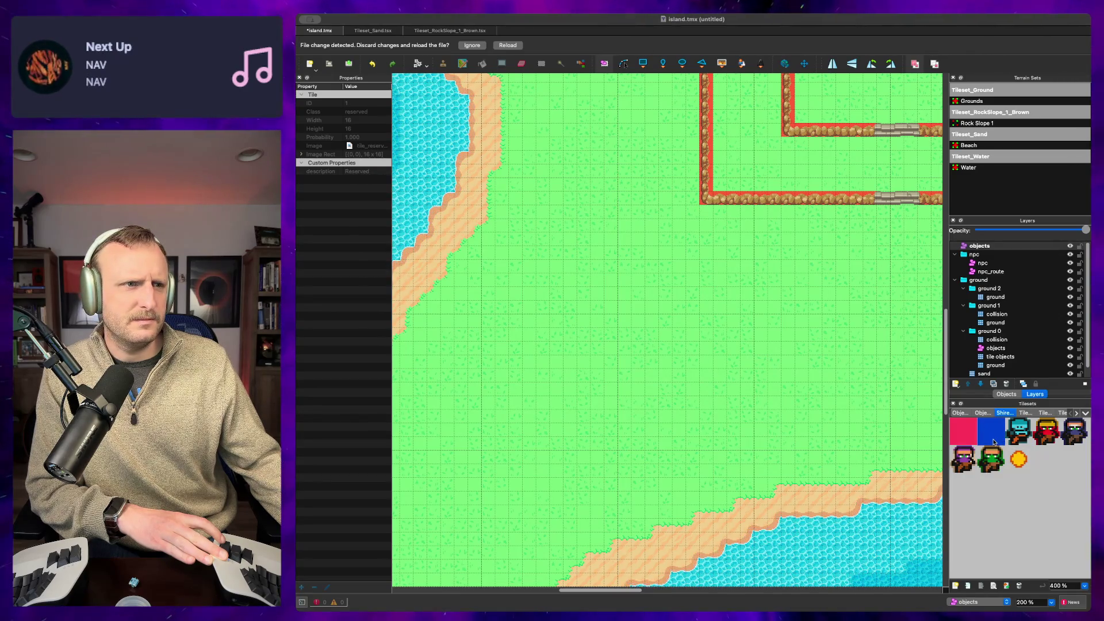
{"action": "left_click", "coordinate": [1023, 440]}
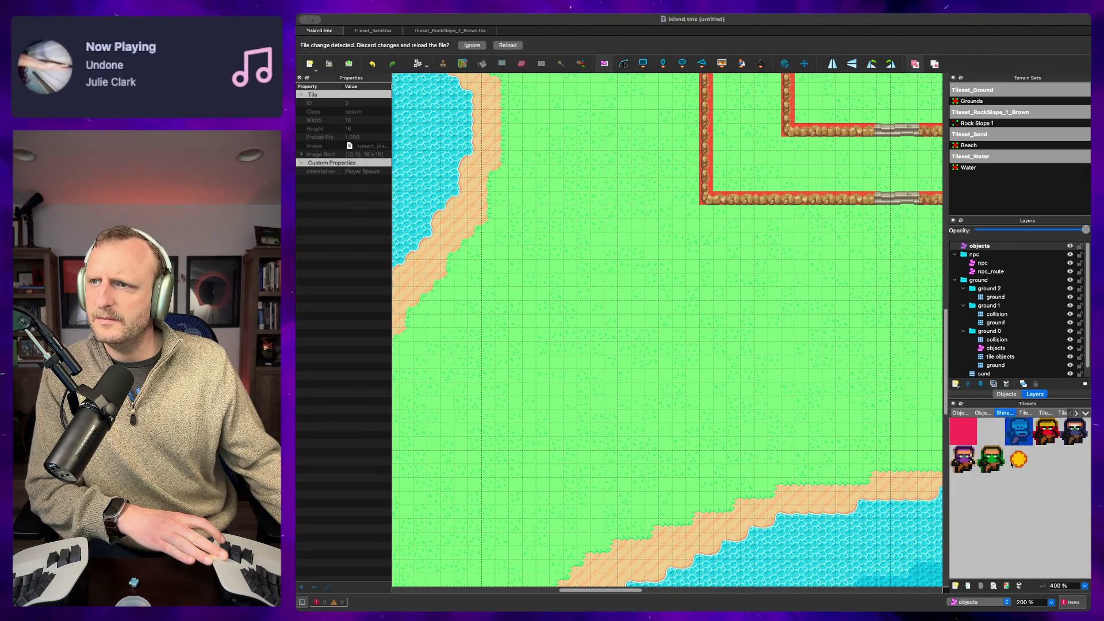
{"action": "left_click", "coordinate": [969, 461]}
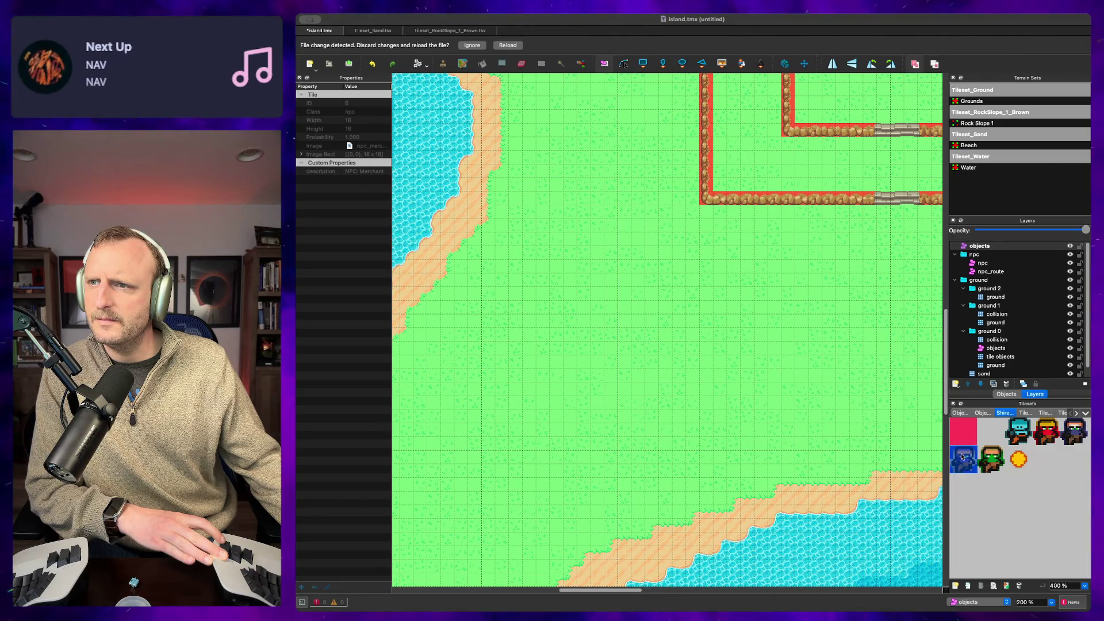
Step: Check the npc and npc_route layers and the route waypoint tile, then pan to the walled enclosure
{"action": "left_click", "coordinate": [990, 263]}
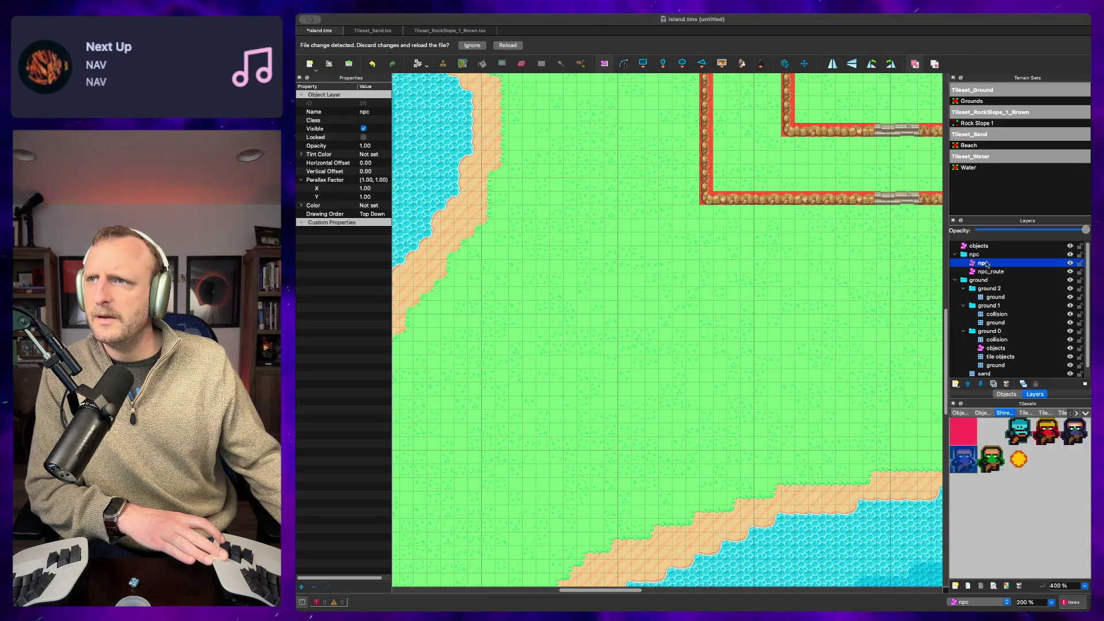
{"action": "left_click", "coordinate": [997, 274]}
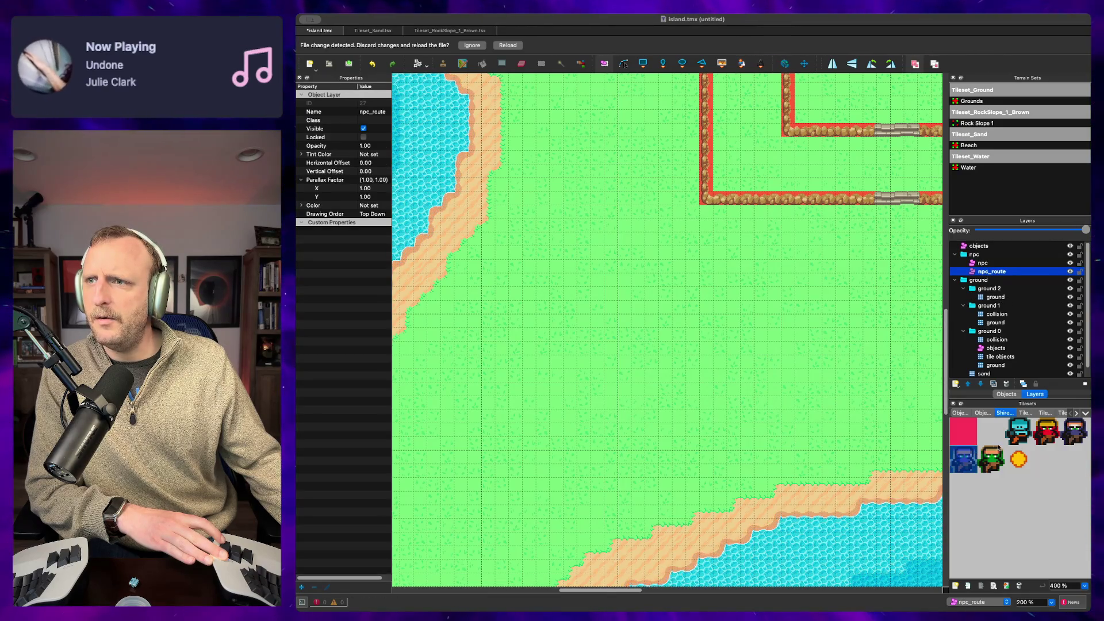
{"action": "left_click", "coordinate": [1018, 459]}
{"action": "left_click", "coordinate": [966, 272]}
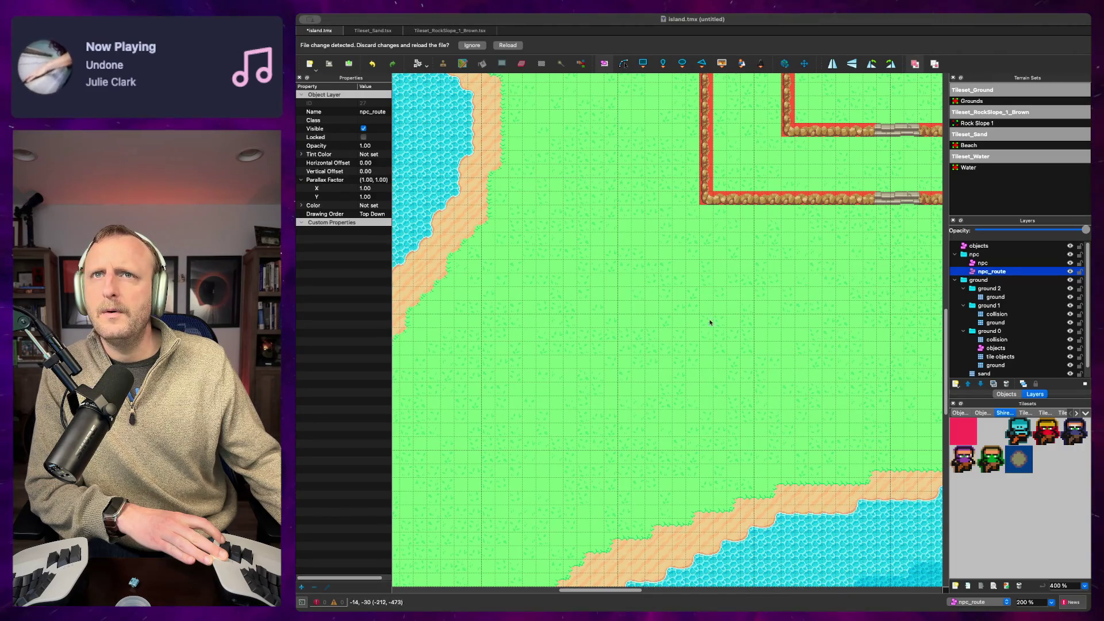
{"action": "left_click", "coordinate": [720, 304]}
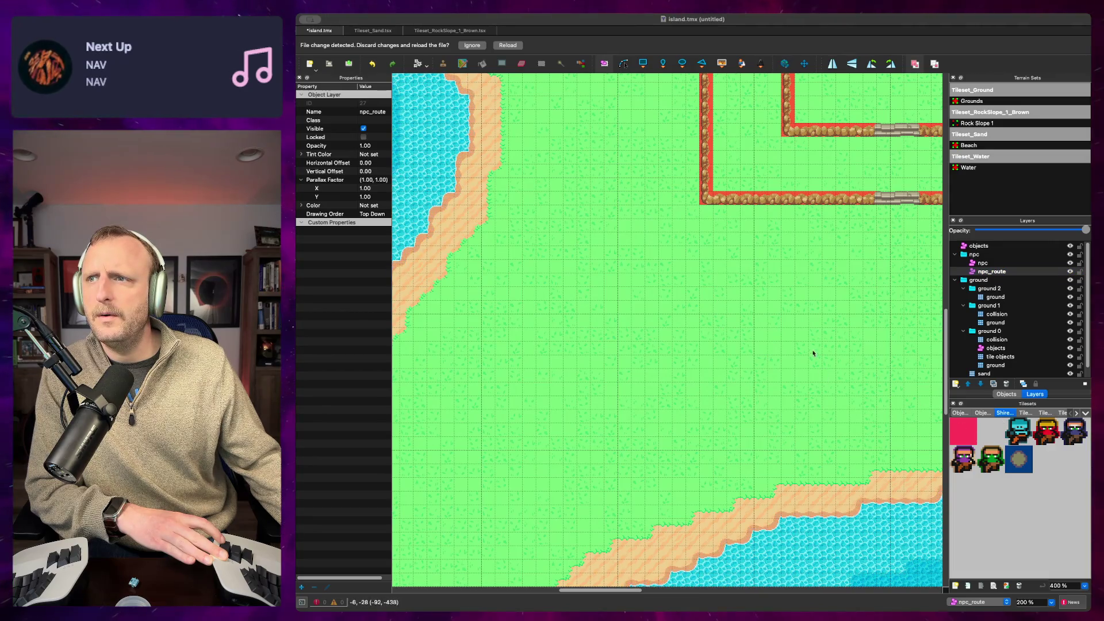
{"action": "mouse_move", "coordinate": [813, 353]}
{"action": "left_mouse_down"}
{"action": "mouse_move", "coordinate": [806, 407]}
{"action": "mouse_move", "coordinate": [732, 434]}
{"action": "mouse_move", "coordinate": [681, 387]}
{"action": "mouse_move", "coordinate": [612, 387]}
{"action": "left_mouse_up"}
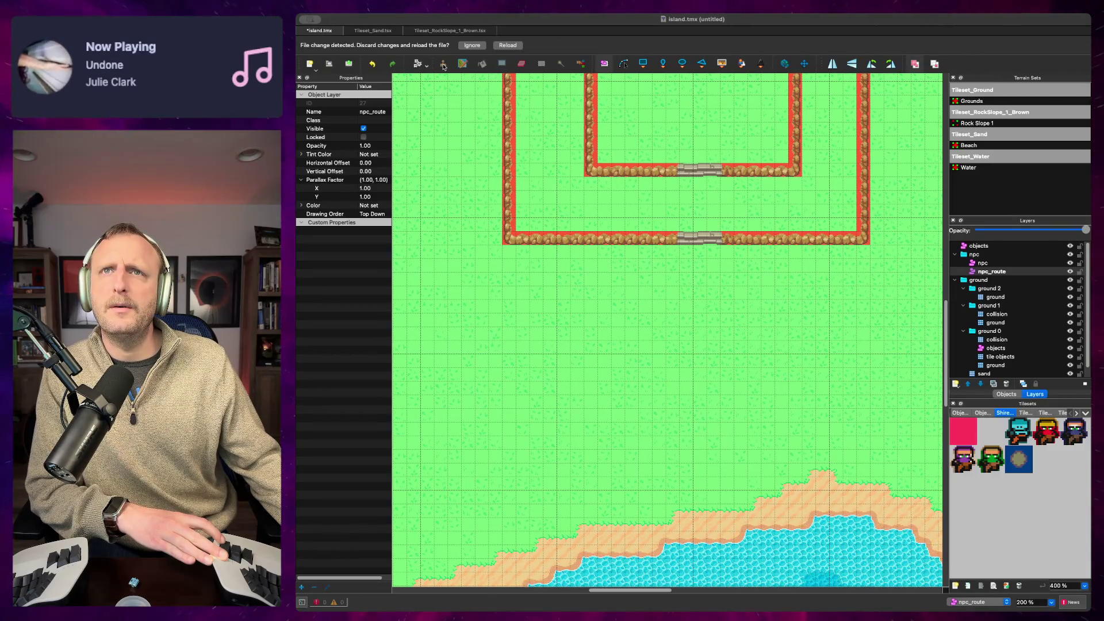
Step: Reload island.tmx from disk and zoom around the walled house
{"action": "left_click", "coordinate": [507, 45]}
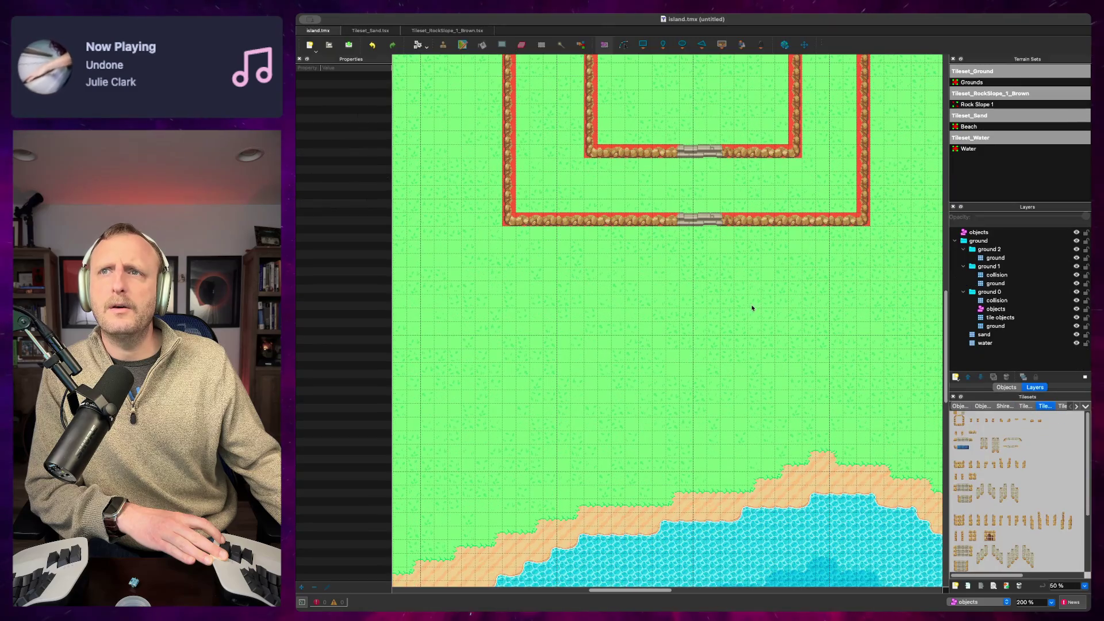
{"action": "scroll", "coordinate": [752, 308], "scroll_direction": "up", "scroll_amount": 5}
{"action": "scroll", "coordinate": [752, 308], "scroll_direction": "right", "scroll_amount": 5}
{"action": "scroll", "coordinate": [729, 380], "scroll_direction": "down", "scroll_amount": 3}
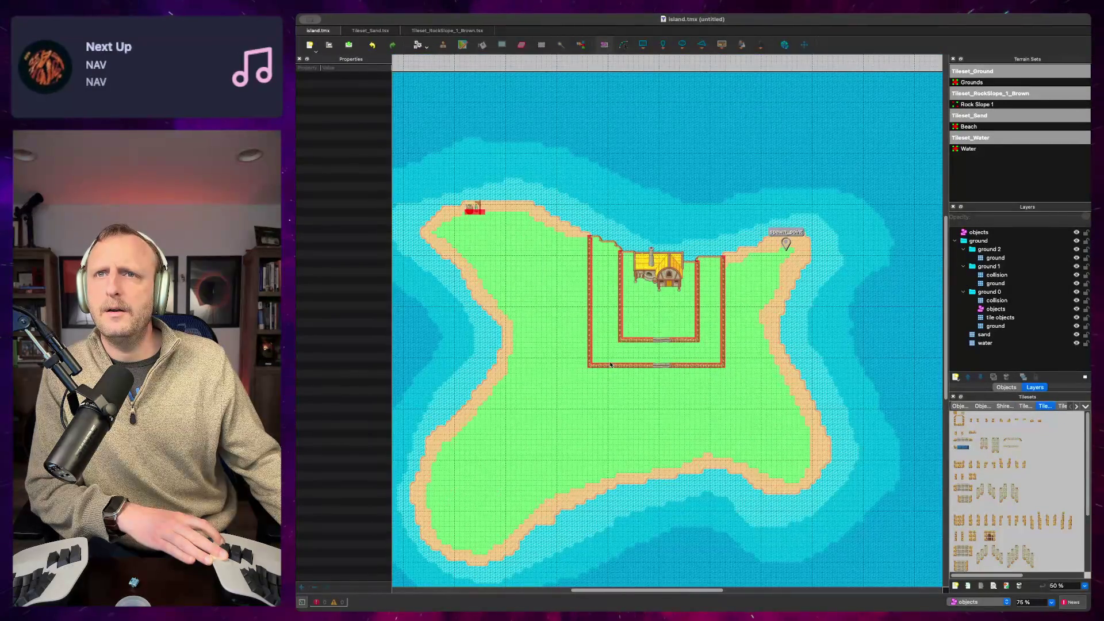
{"action": "scroll", "coordinate": [610, 365], "scroll_direction": "up", "scroll_amount": 3}
{"action": "scroll", "coordinate": [682, 370], "scroll_direction": "down", "scroll_amount": 1}
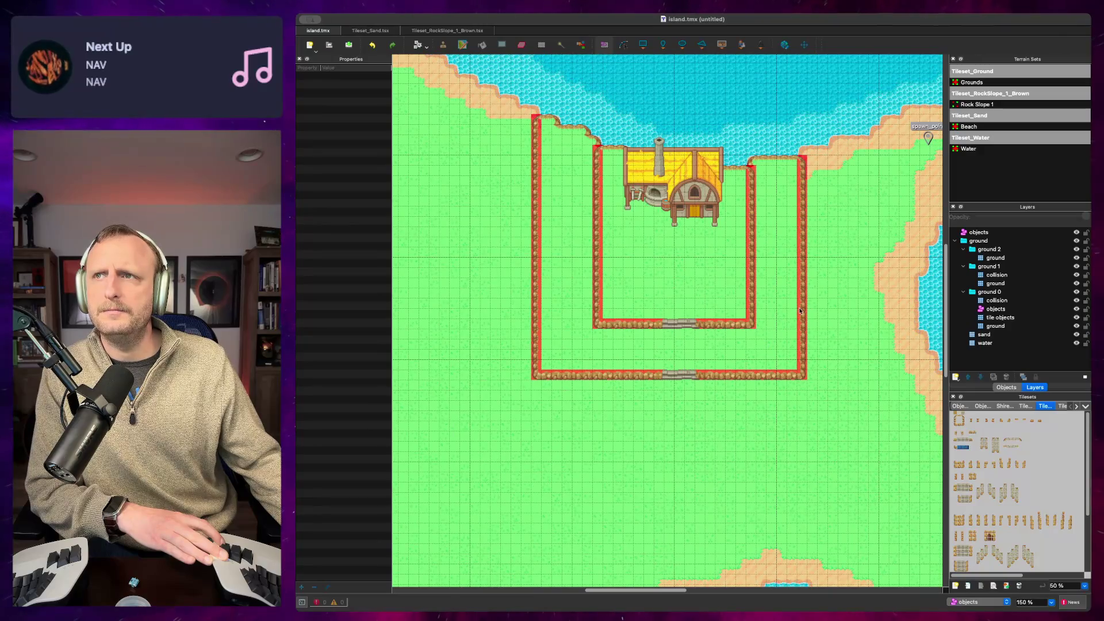
{"action": "key", "text": "super+Tab"}
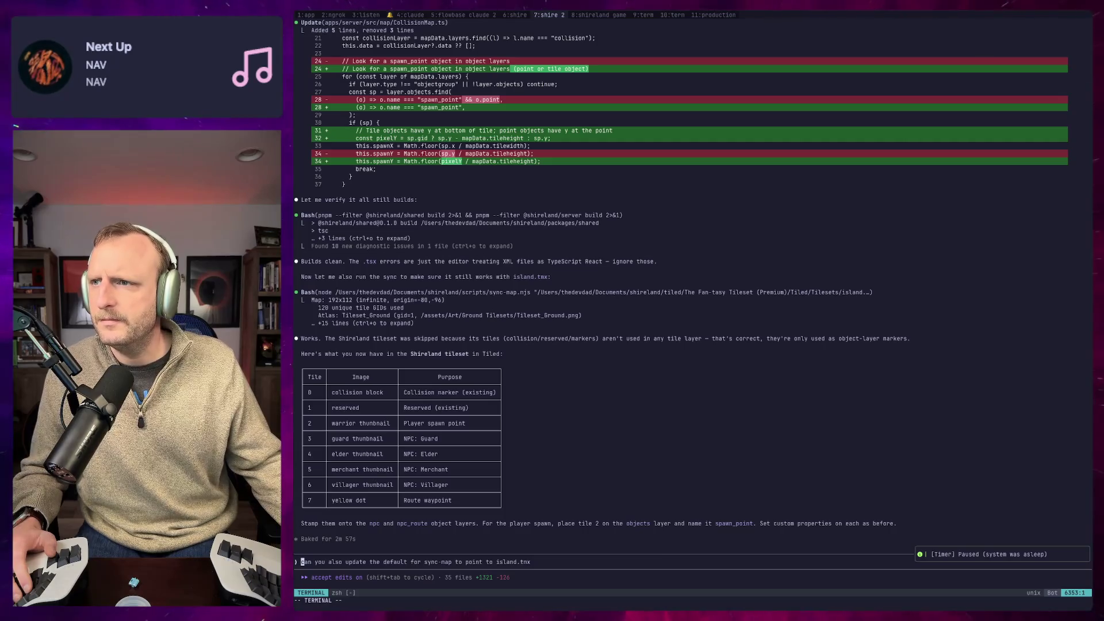
{"action": "key", "text": "super+Tab"}
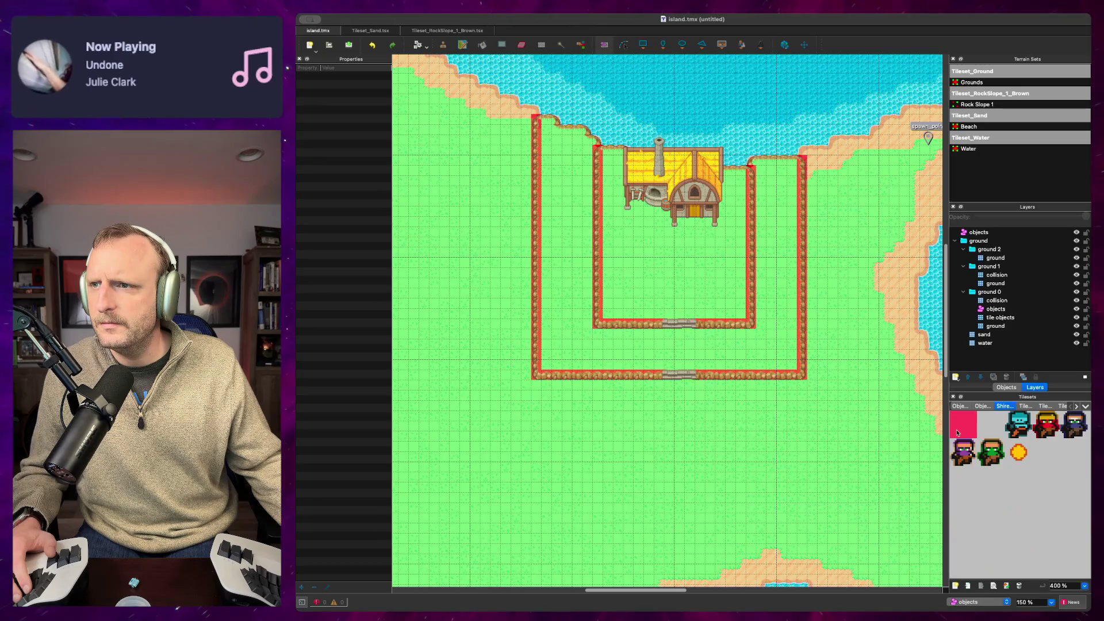
Step: Check the class and description of the reserved, player spawn, guard NPC and elder NPC tiles
{"action": "left_click", "coordinate": [957, 432]}
{"action": "left_click", "coordinate": [992, 426]}
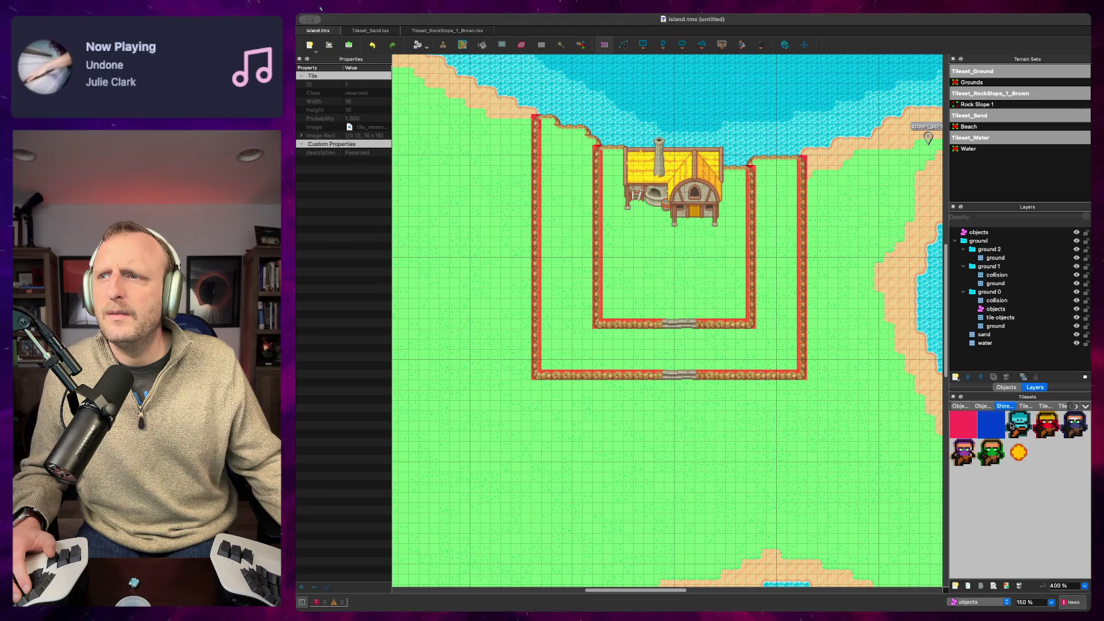
{"action": "left_click", "coordinate": [1012, 425]}
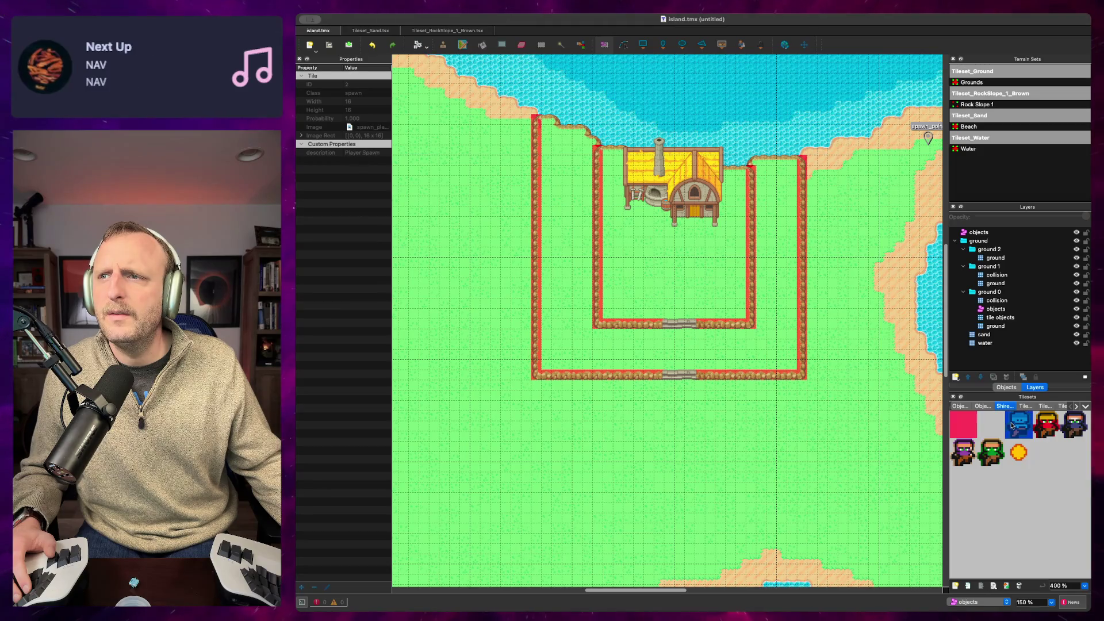
{"action": "left_click", "coordinate": [1045, 425]}
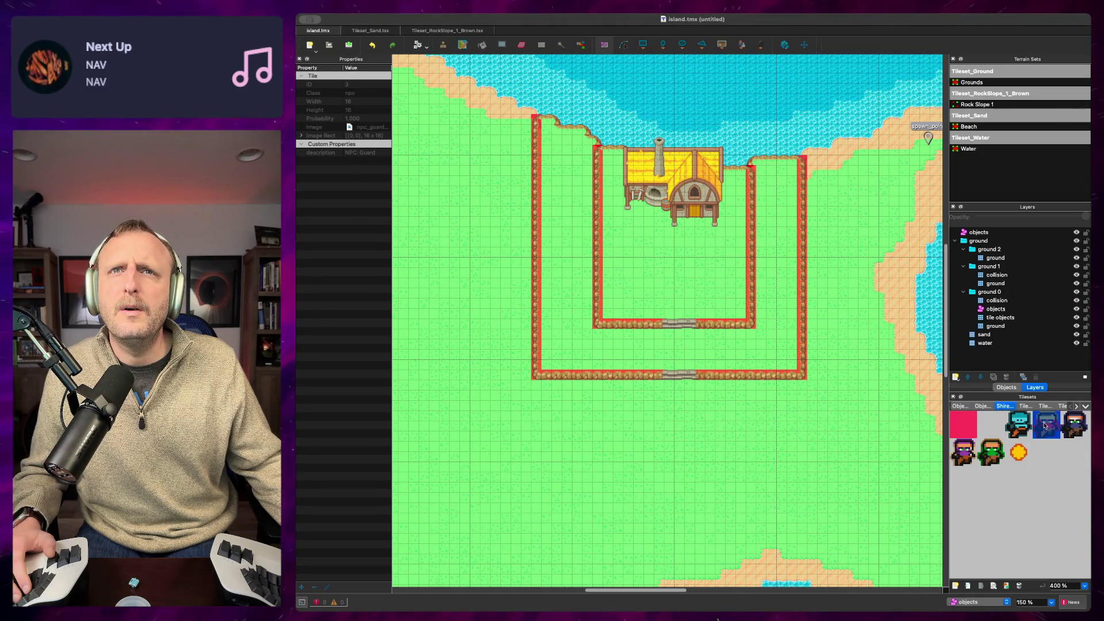
{"action": "left_click", "coordinate": [1074, 426]}
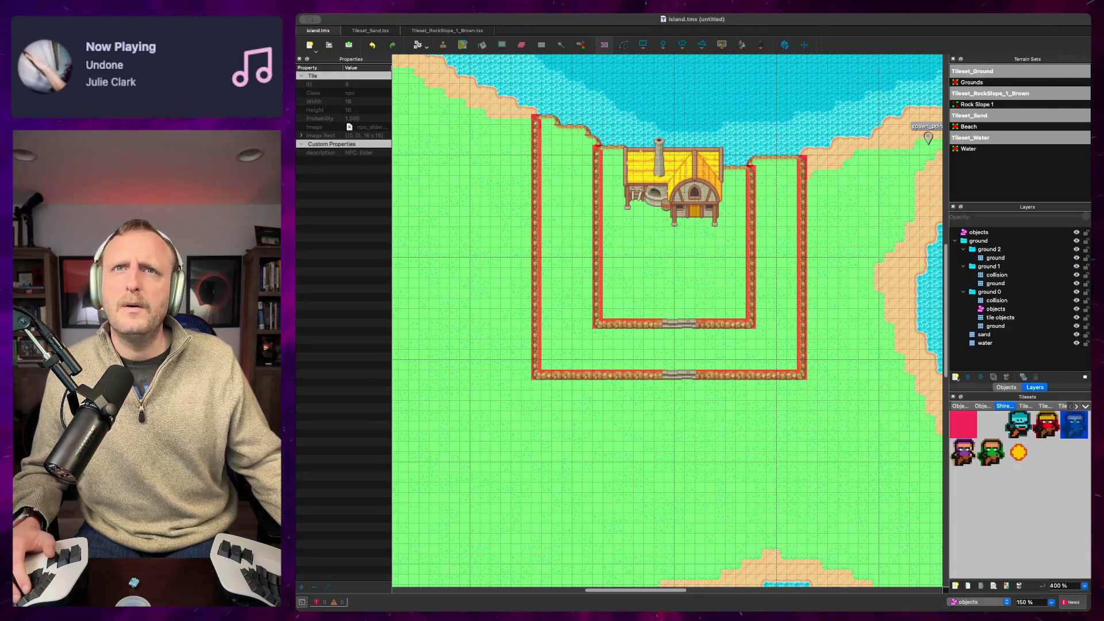
{"action": "key", "text": "super+Tab"}
Step: Ask Claude 'what is the purpose of the class attribute?'
{"action": "type", "text": "what is"}
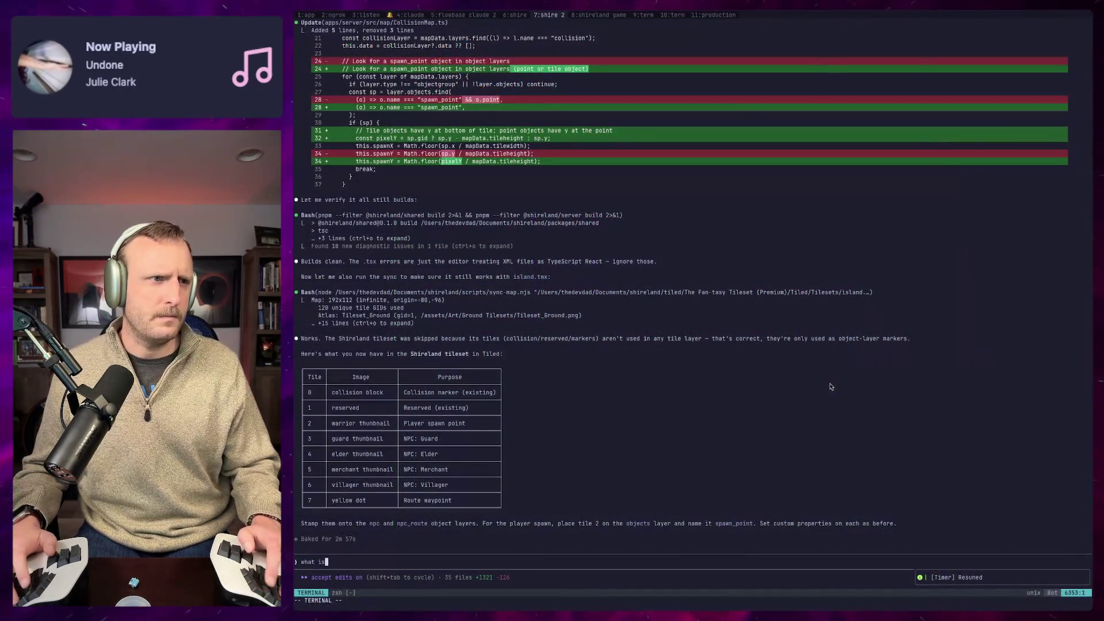
{"action": "type", "text": " the purpose of the "}
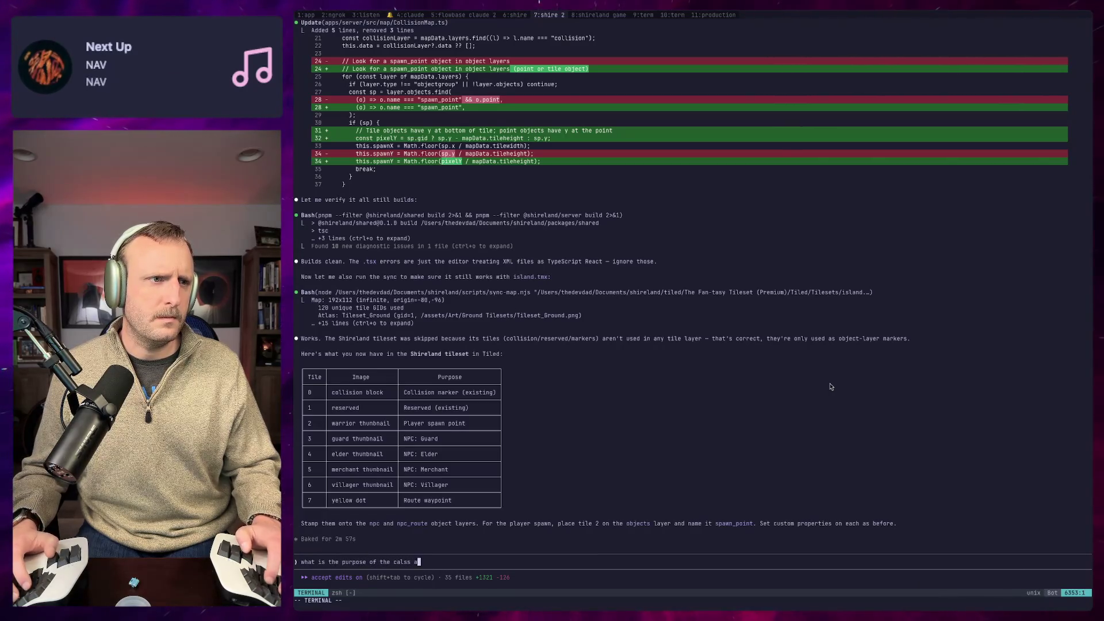
{"action": "type", "text": "class attribute"}
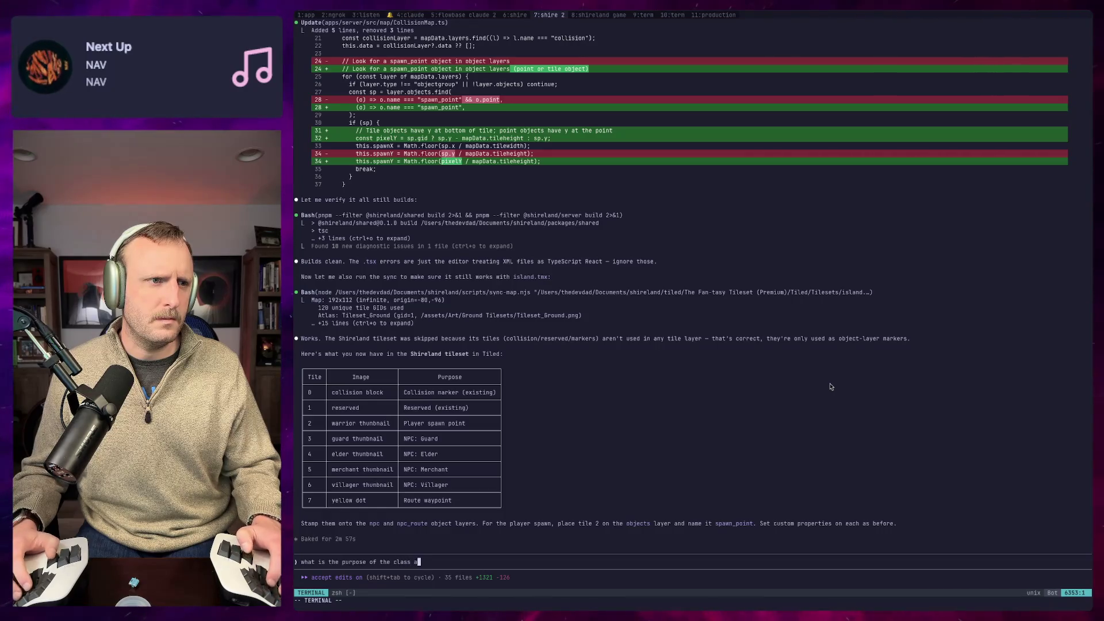
{"action": "type", "text": "?"}
{"action": "key", "text": "Return"}
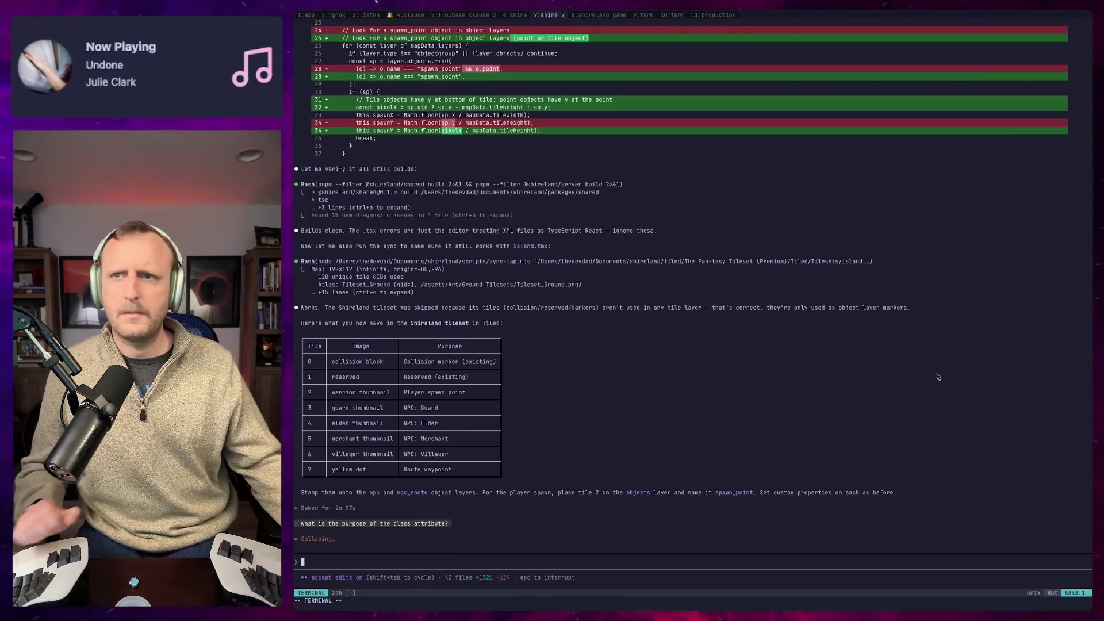
{"action": "key", "text": "super+Tab"}
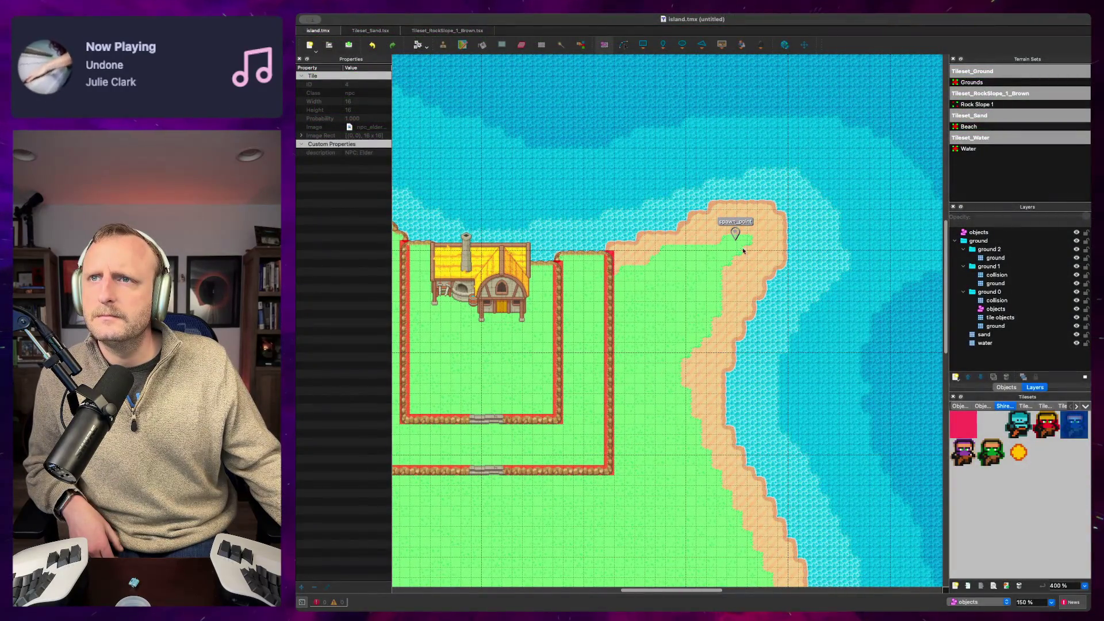
{"action": "mouse_move", "coordinate": [1019, 425]}
{"action": "left_mouse_down"}
{"action": "mouse_move", "coordinate": [947, 408]}
{"action": "mouse_move", "coordinate": [1019, 426]}
{"action": "left_mouse_up"}
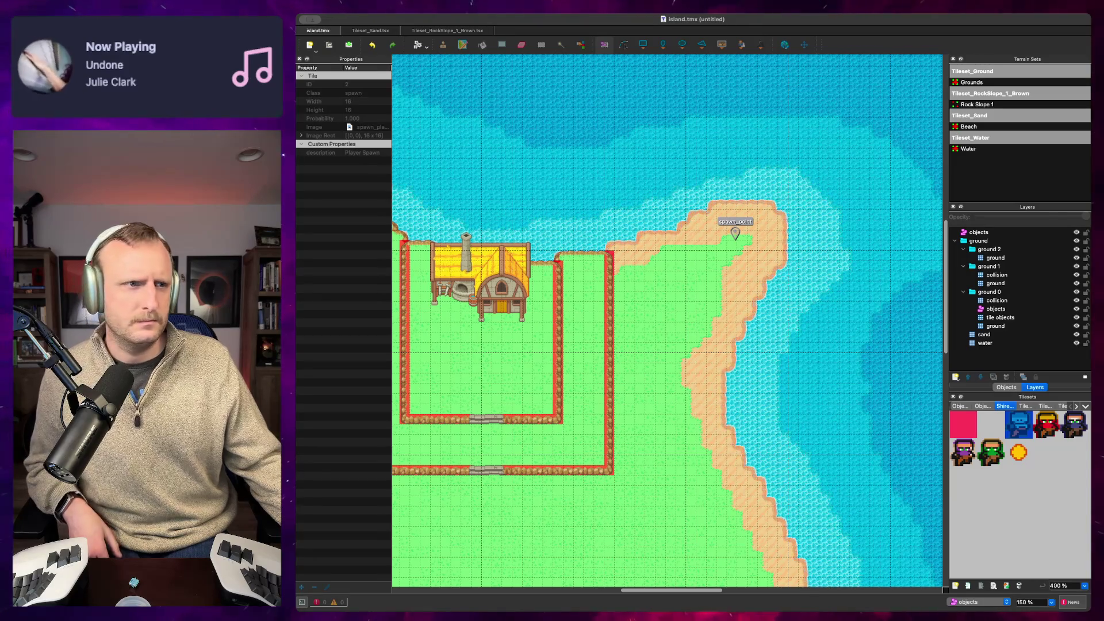
{"action": "key", "text": "super+Tab"}
{"action": "type", "text": "what la"}
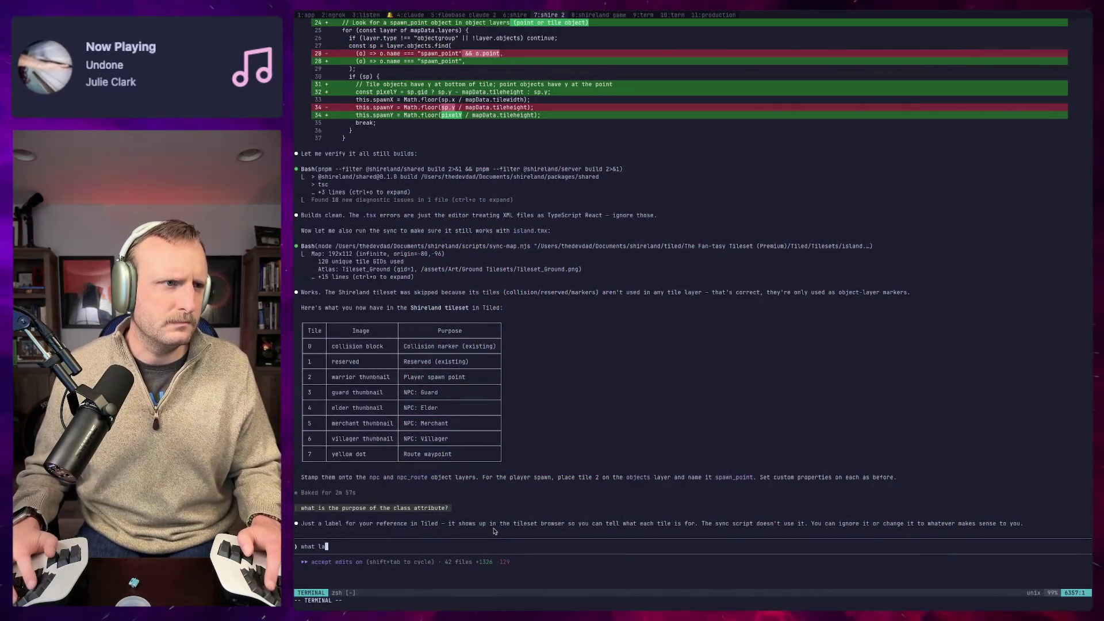
{"action": "type", "text": "yme would i place the spawn on?"}
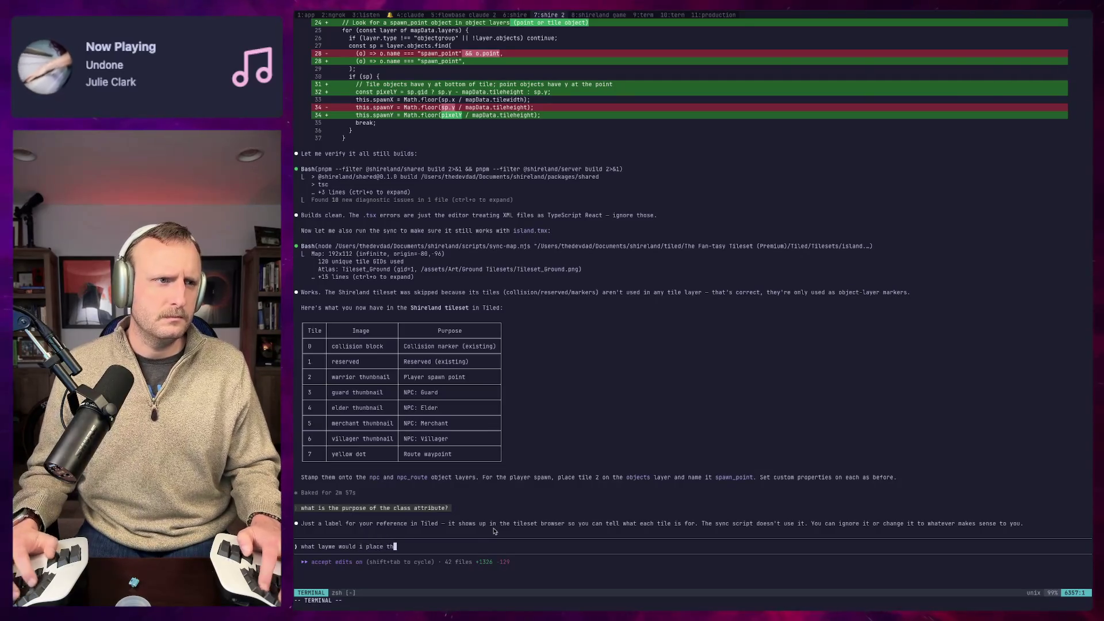
Step: Submit the spawn-layer question and reply 'ok let me try placing some npcs and running the sync'
{"action": "key", "text": "Return"}
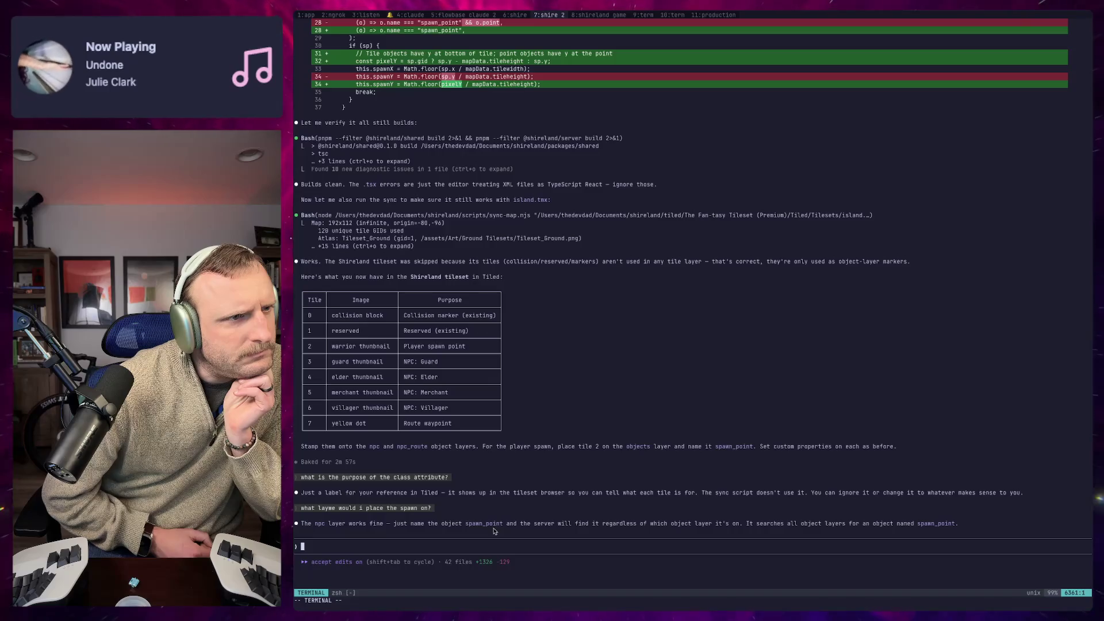
{"action": "type", "text": "ok let me try placing some npcs and running the sync"}
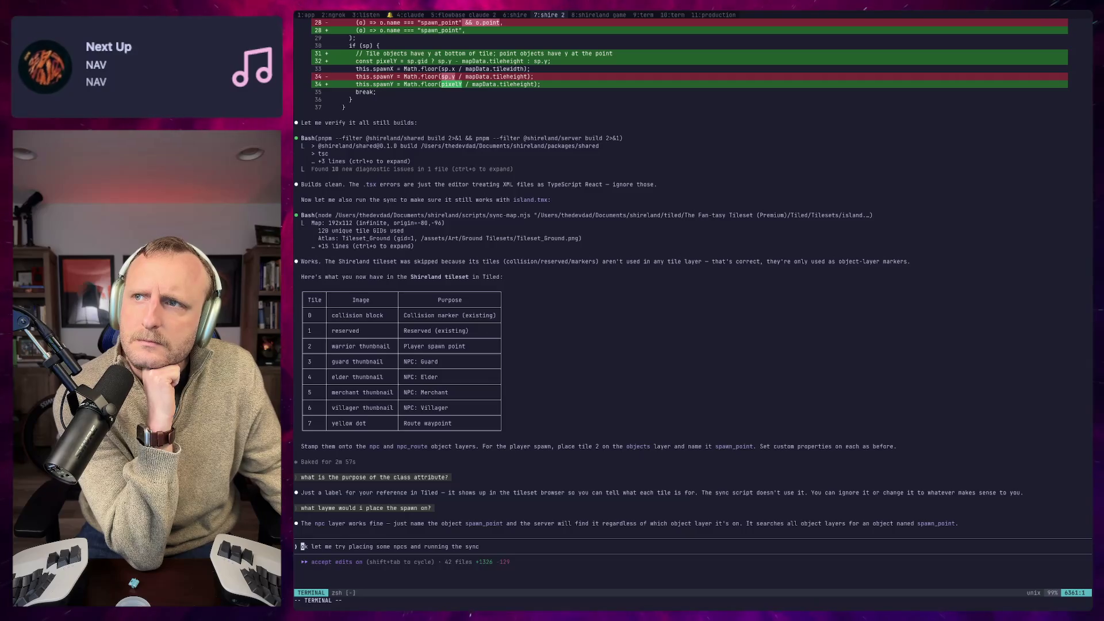
{"action": "key", "text": "super+Tab"}
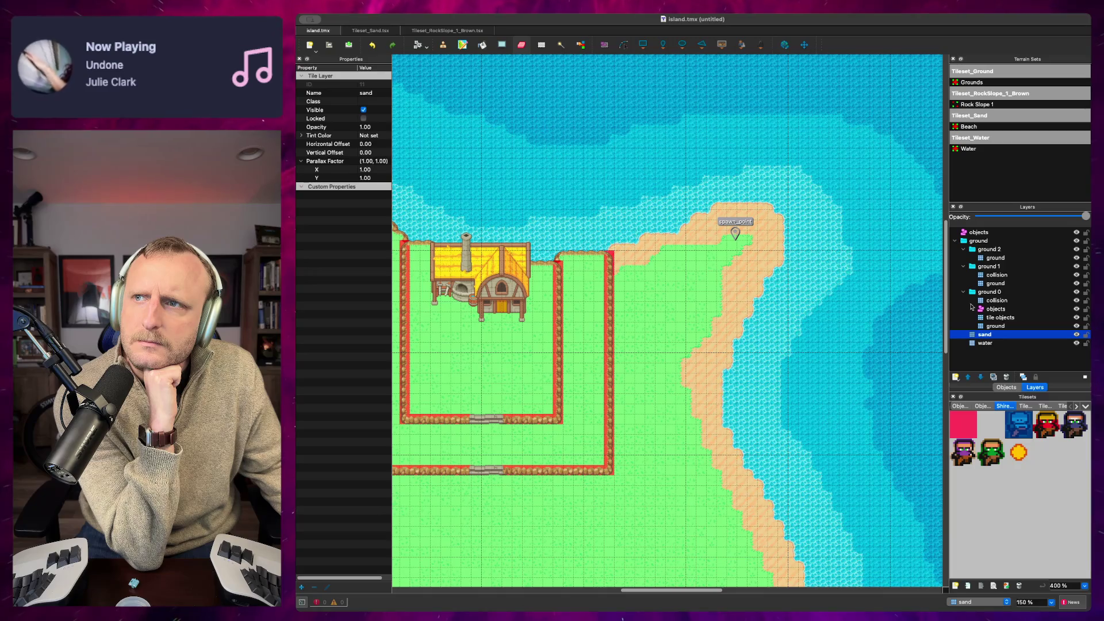
Step: Add a group layer named npc above the sand layer
{"action": "left_click", "coordinate": [956, 376]}
{"action": "left_click", "coordinate": [977, 423]}
{"action": "type", "text": "npc"}
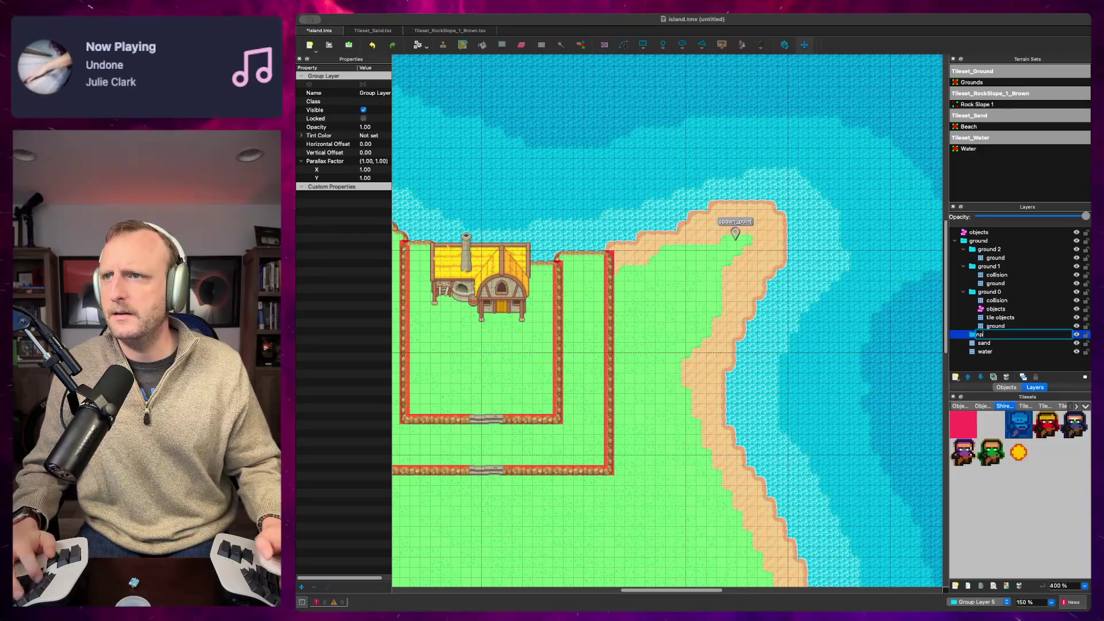
{"action": "key", "text": "Return"}
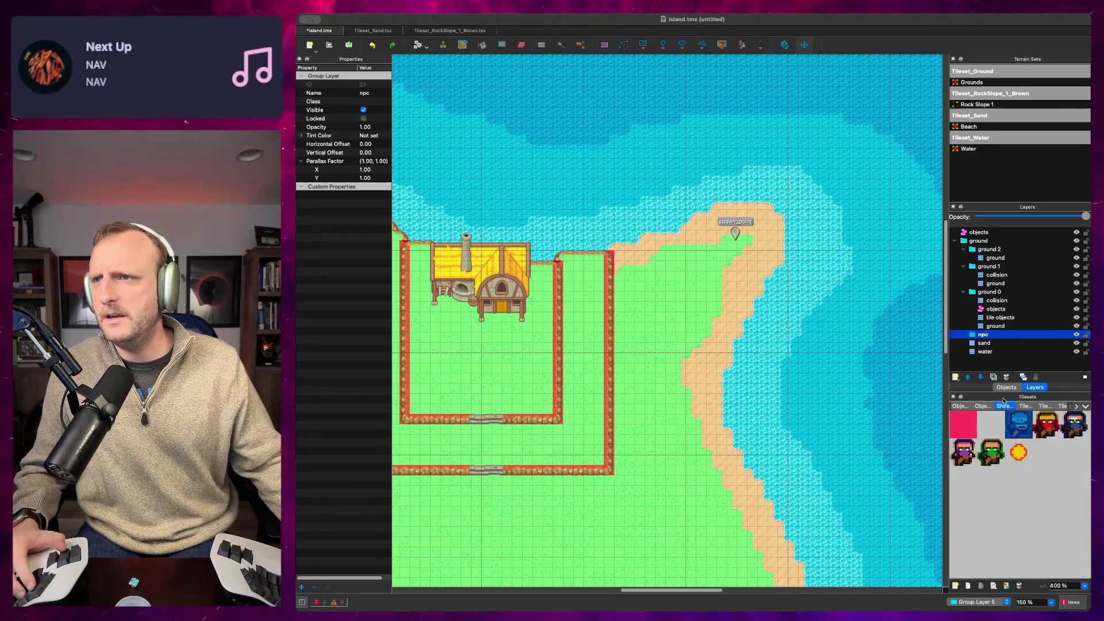
{"action": "double_click", "coordinate": [975, 335]}
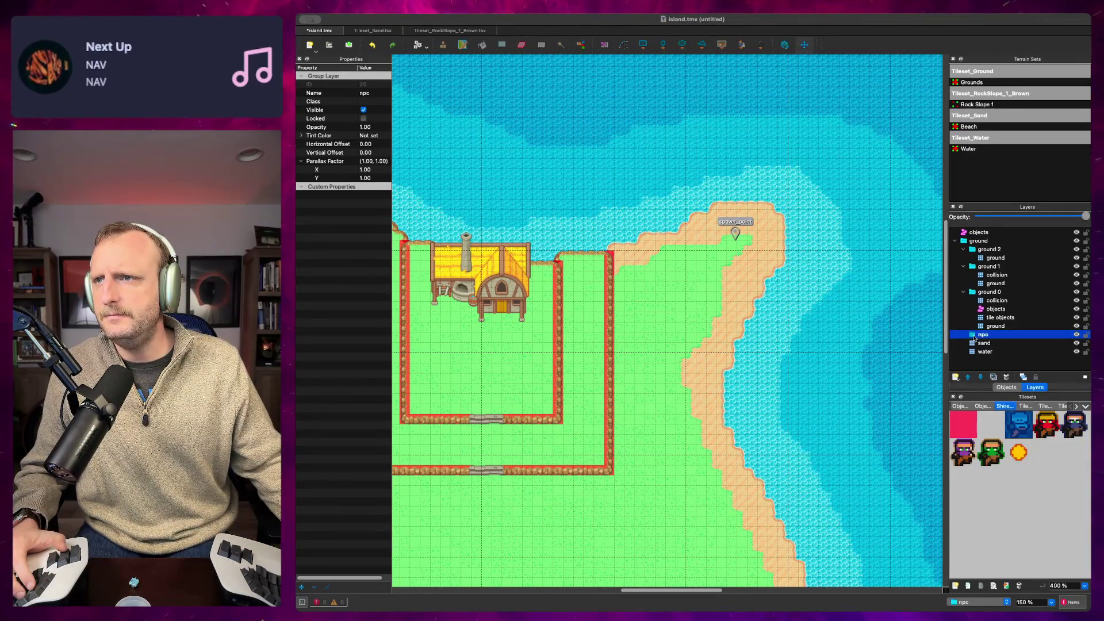
{"action": "key", "text": "Escape"}
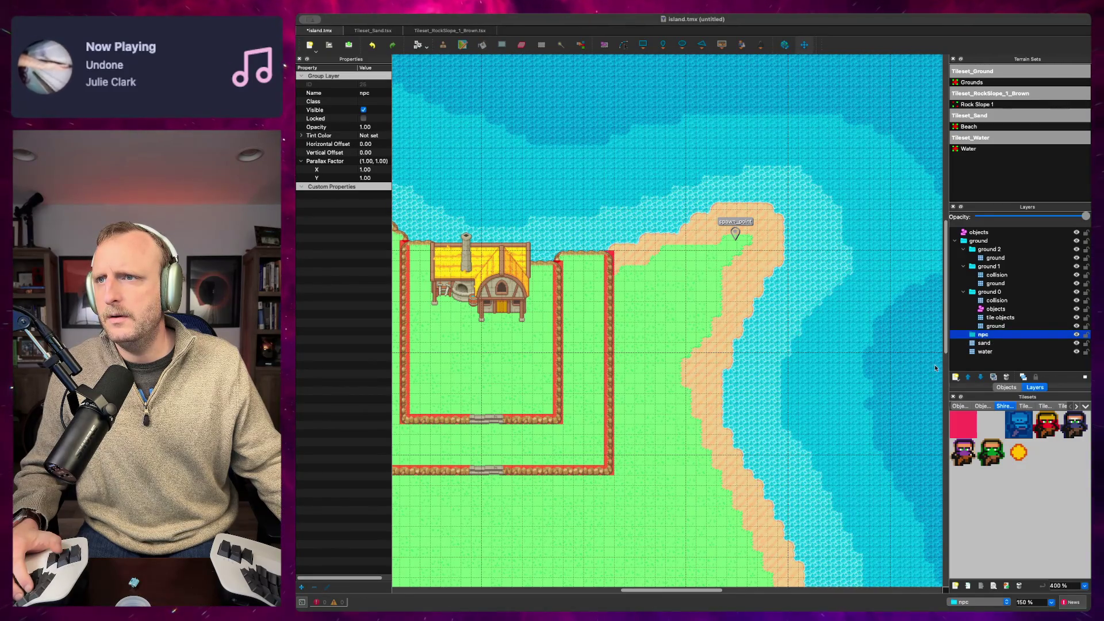
Step: Create an object layer named npc inside the npc group and pick the merchant NPC tile
{"action": "key", "text": "ctrl+shift+o"}
{"action": "type", "text": "np"}
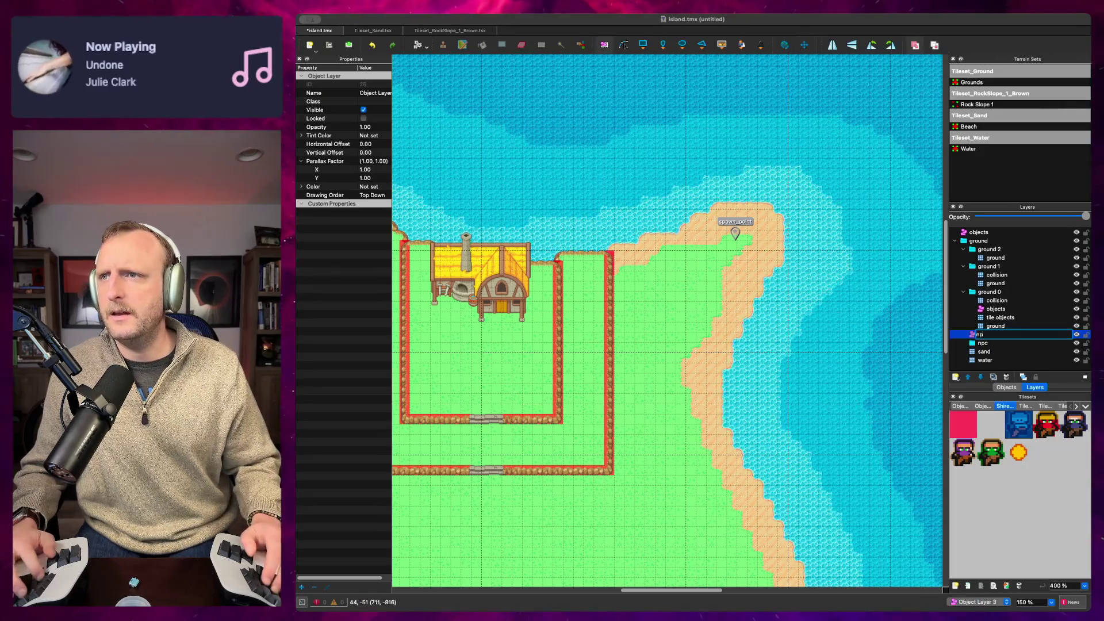
{"action": "type", "text": "c"}
{"action": "key", "text": "Return"}
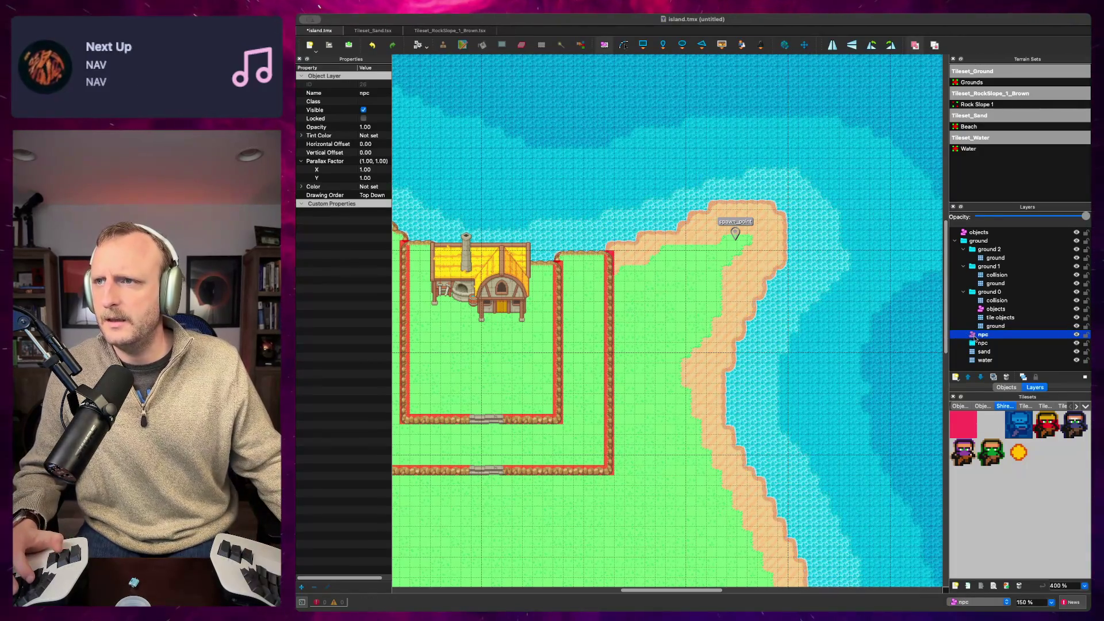
{"action": "left_click_drag", "start_coordinate": [974, 343], "coordinate": [990, 344]}
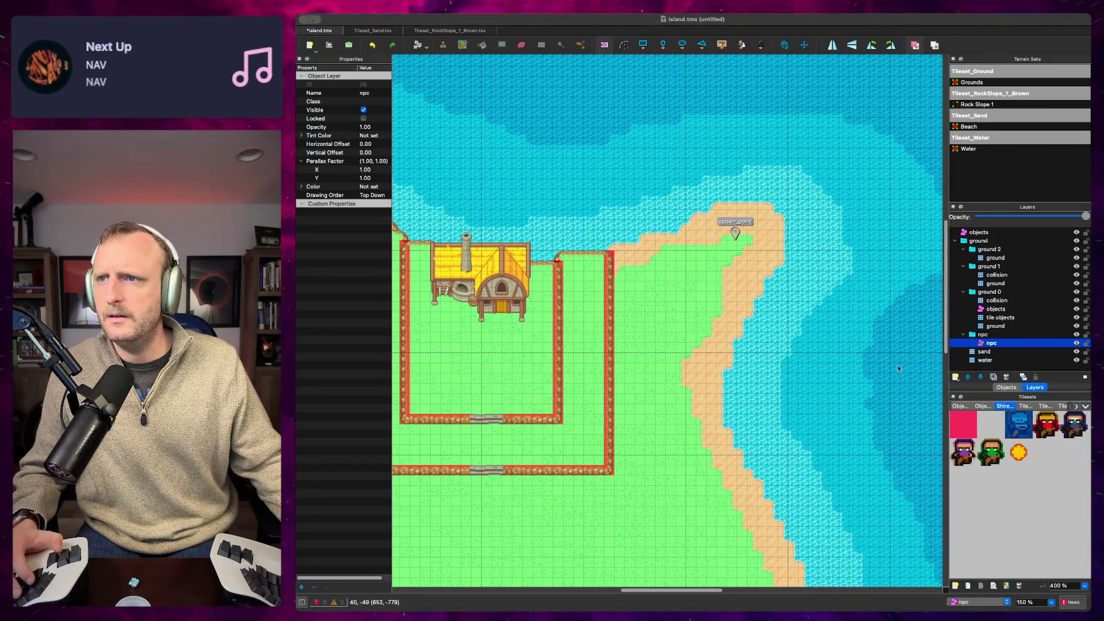
{"action": "left_click", "coordinate": [963, 452]}
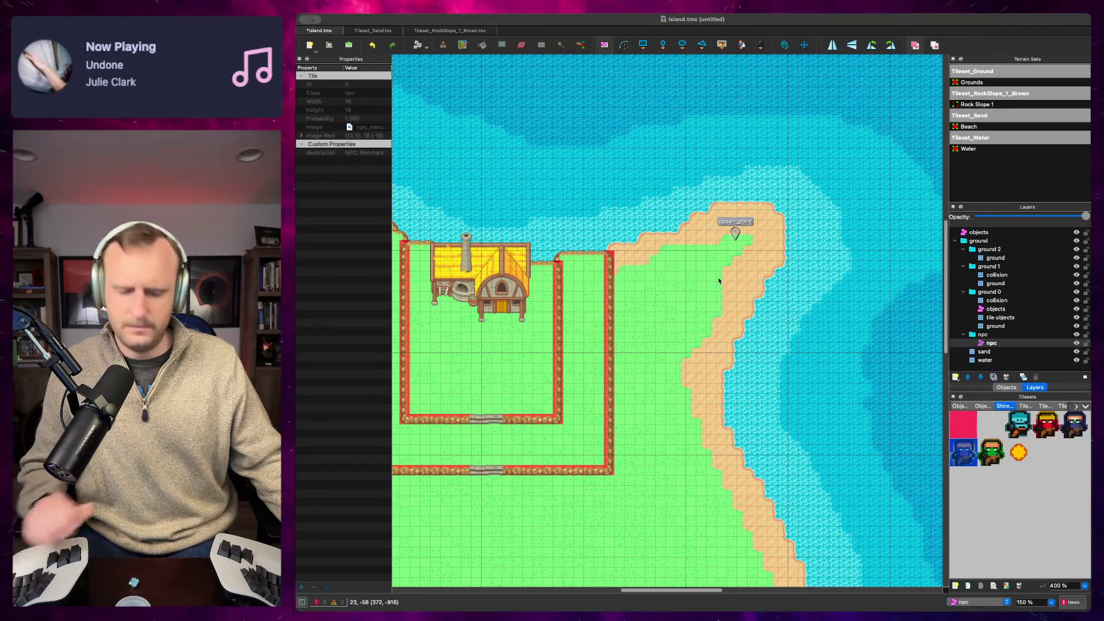
Step: Stamp the teal NPC tile as an object on the grass near spawn_point
{"action": "scroll", "coordinate": [731, 282], "scroll_direction": "up", "scroll_amount": 3}
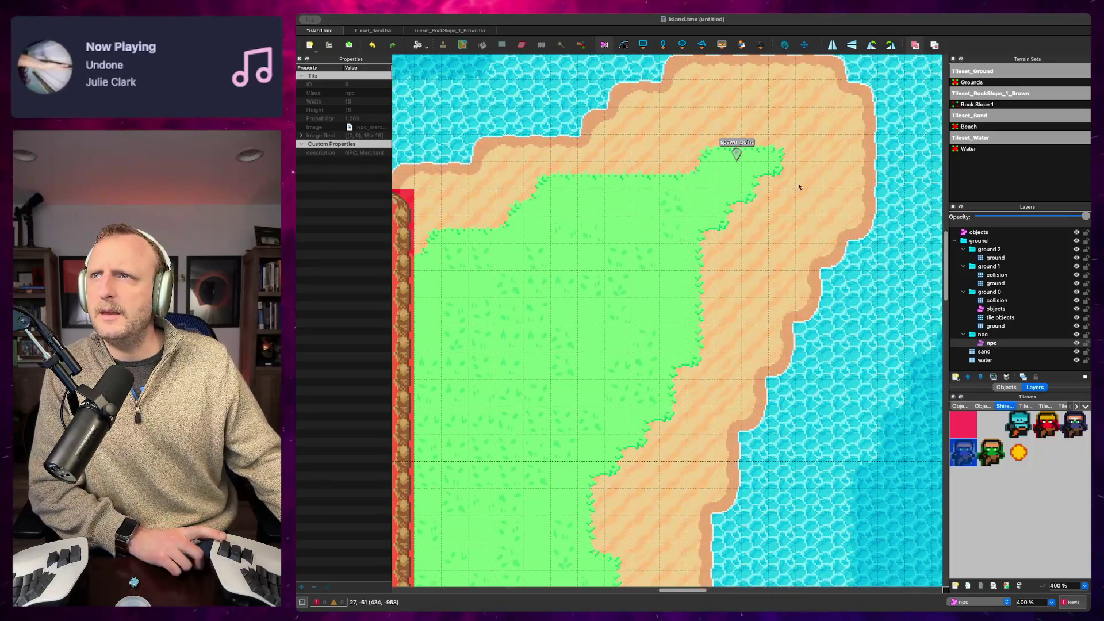
{"action": "left_click", "coordinate": [721, 46]}
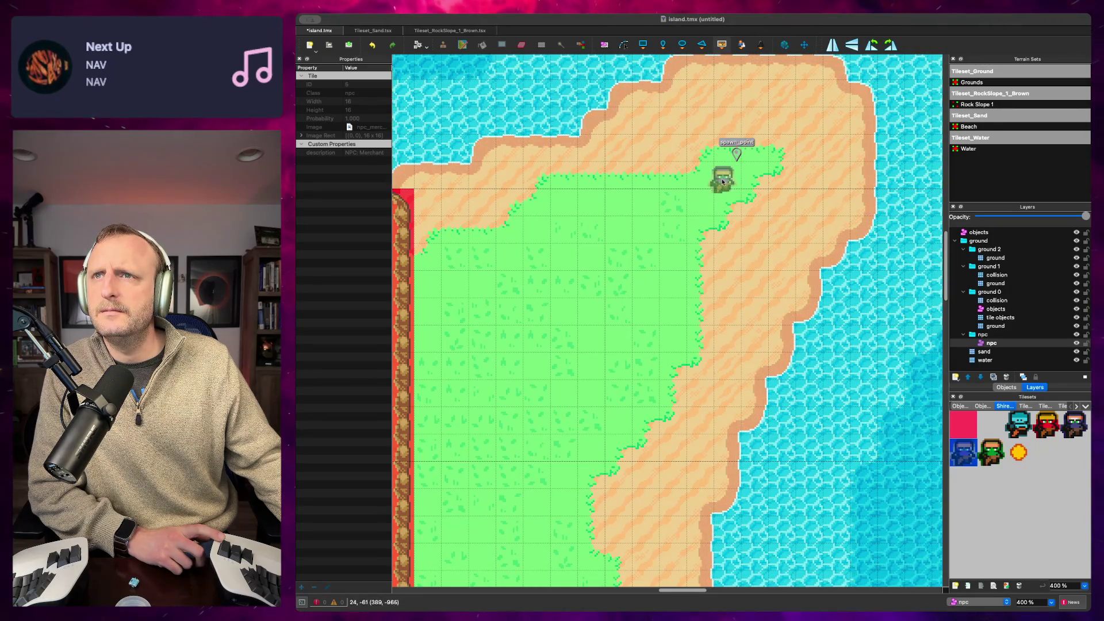
{"action": "left_click", "coordinate": [1018, 424]}
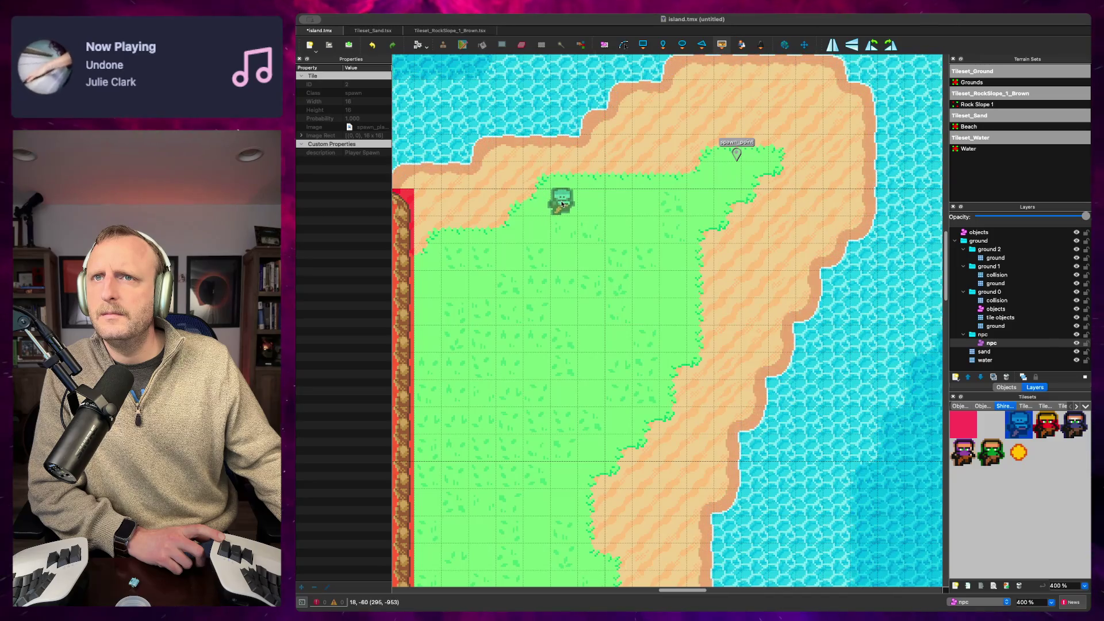
{"action": "left_click", "coordinate": [561, 203]}
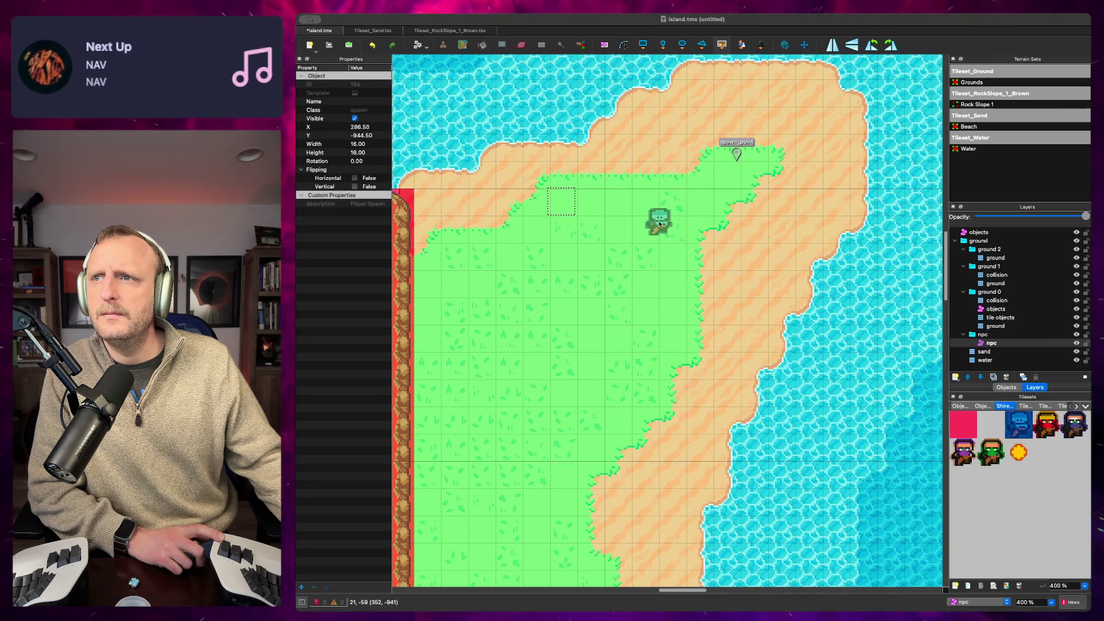
Step: Move the npc group above the ground layers so the NPC marker shows
{"action": "left_click", "coordinate": [979, 335]}
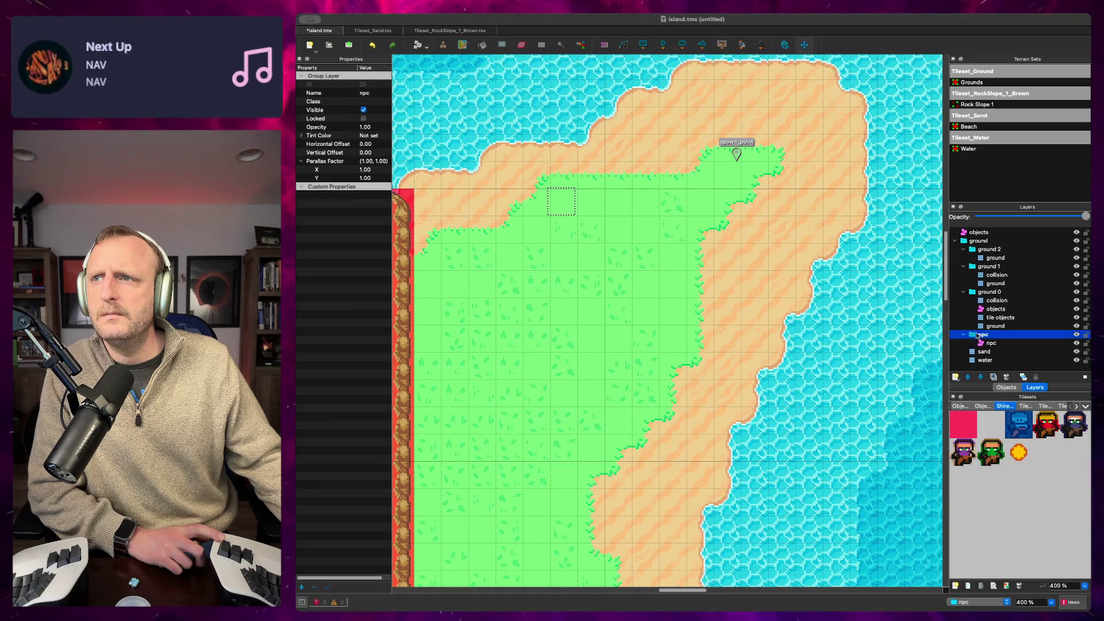
{"action": "left_click_drag", "start_coordinate": [977, 294], "coordinate": [977, 236]}
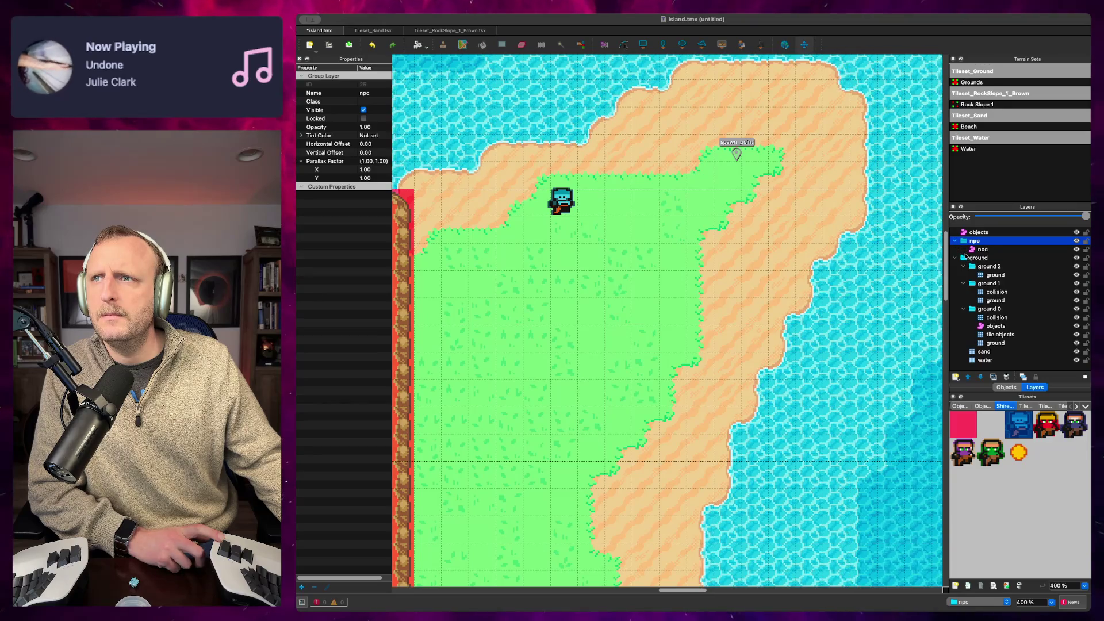
{"action": "left_click", "coordinate": [954, 240]}
{"action": "left_click", "coordinate": [955, 258]}
{"action": "left_click", "coordinate": [955, 258]}
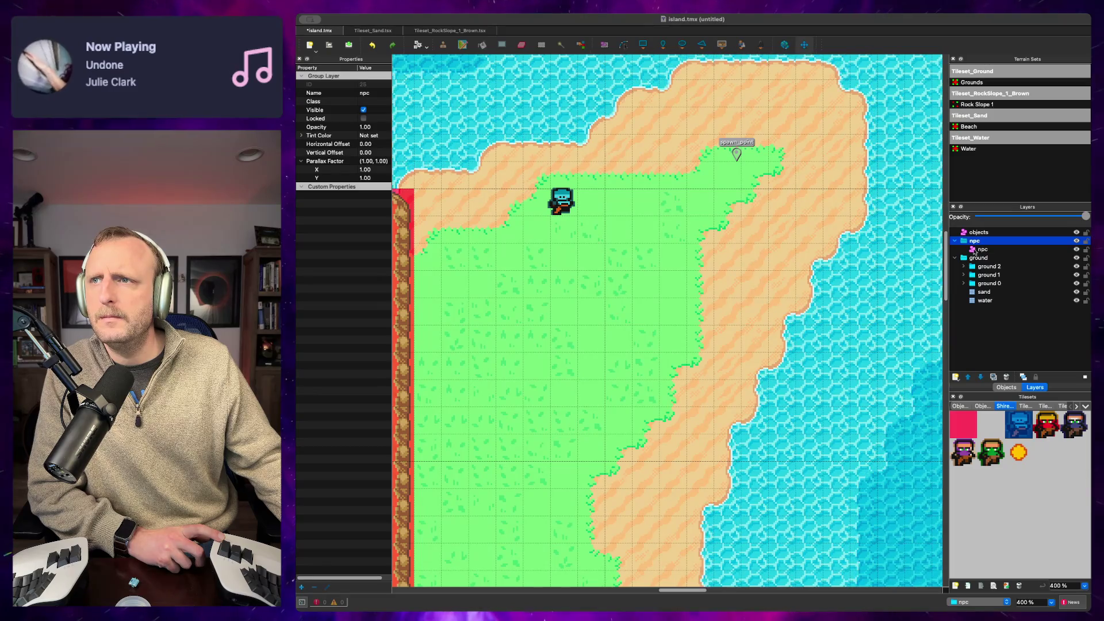
{"action": "left_click", "coordinate": [737, 155]}
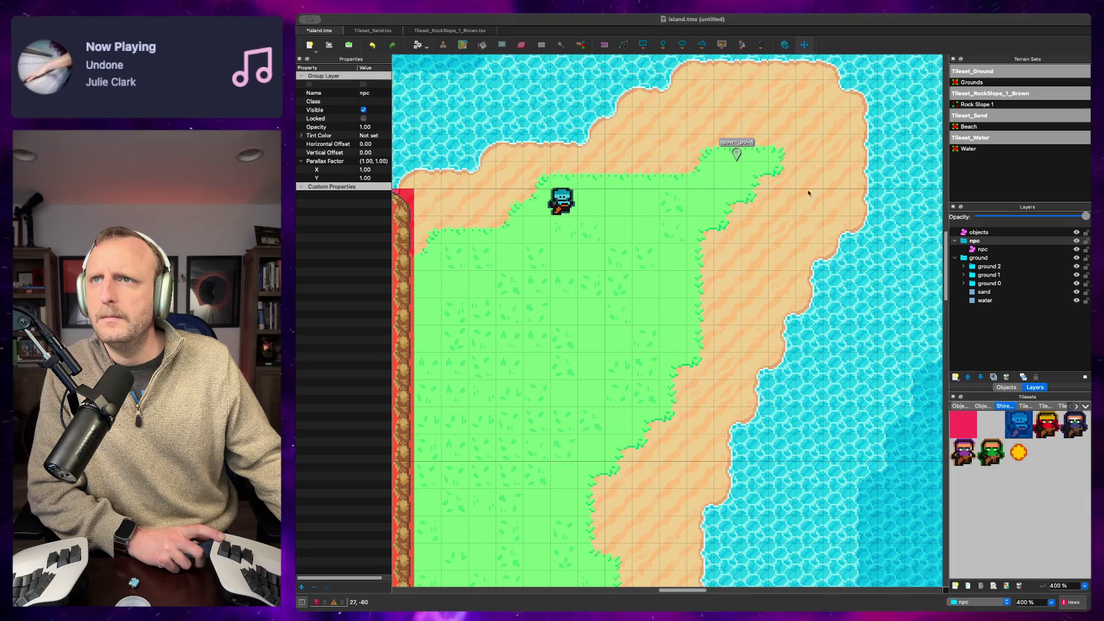
{"action": "left_click", "coordinate": [1003, 388]}
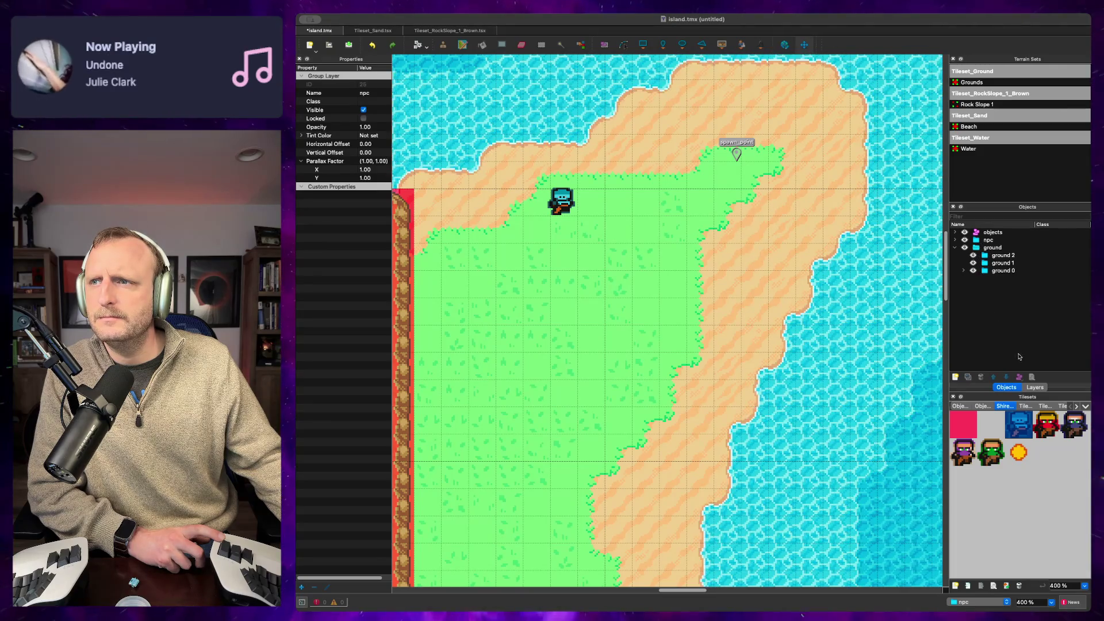
{"action": "left_click", "coordinate": [1029, 387]}
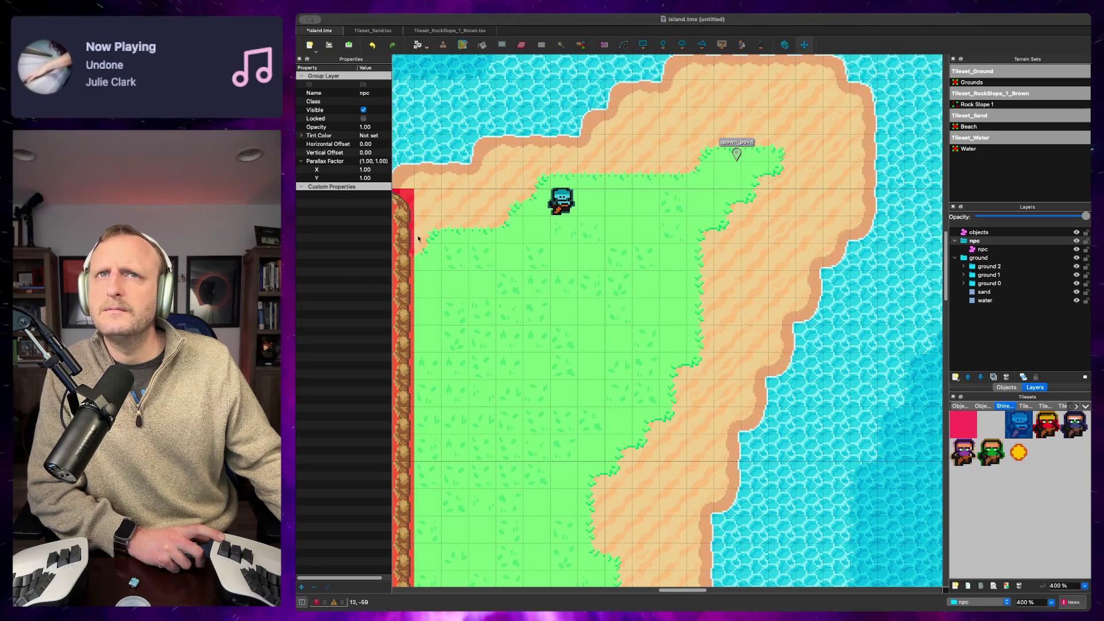
{"action": "key", "text": "super+Tab"}
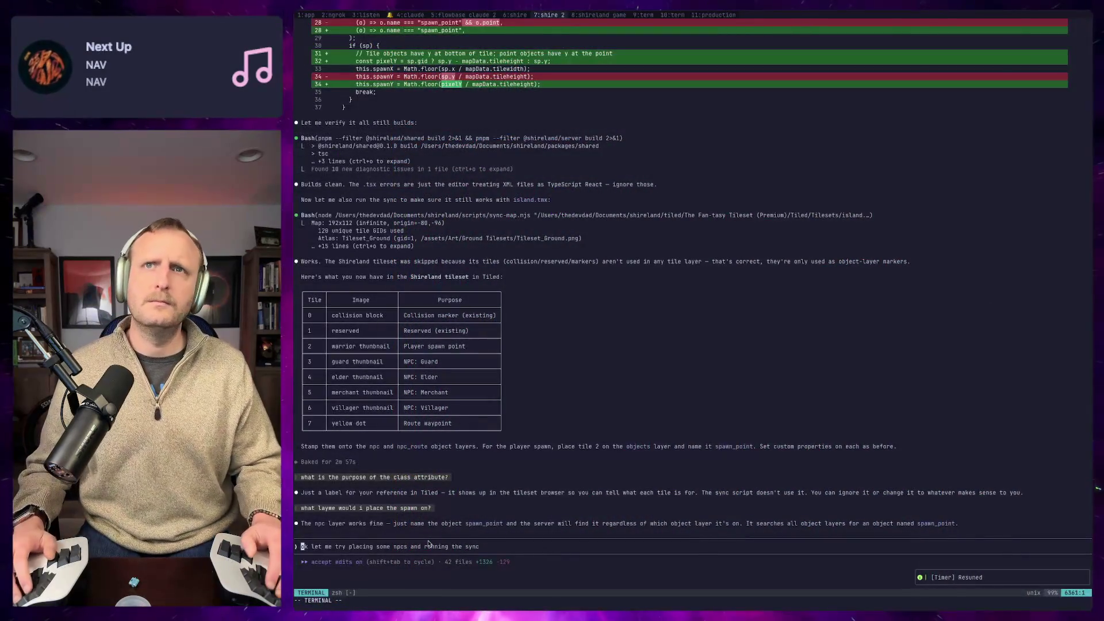
Step: Ask Claude how to get a picker to select and delete the old spawn point
{"action": "type", "text": "hohow di"}
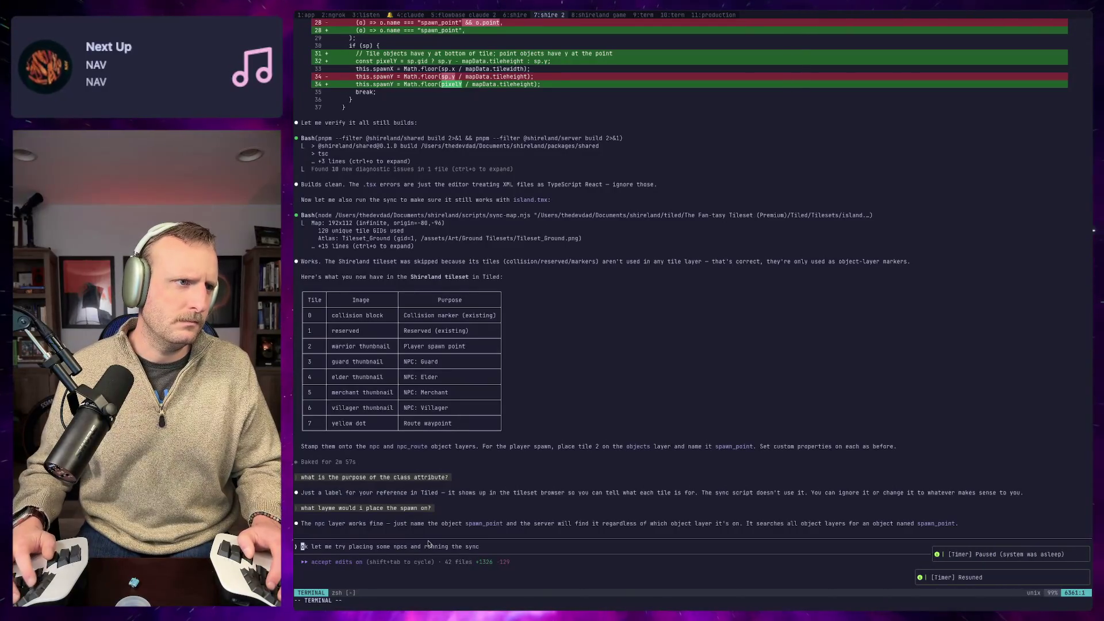
{"action": "key", "text": "BackSpace"}
{"action": "type", "text": "o i"}
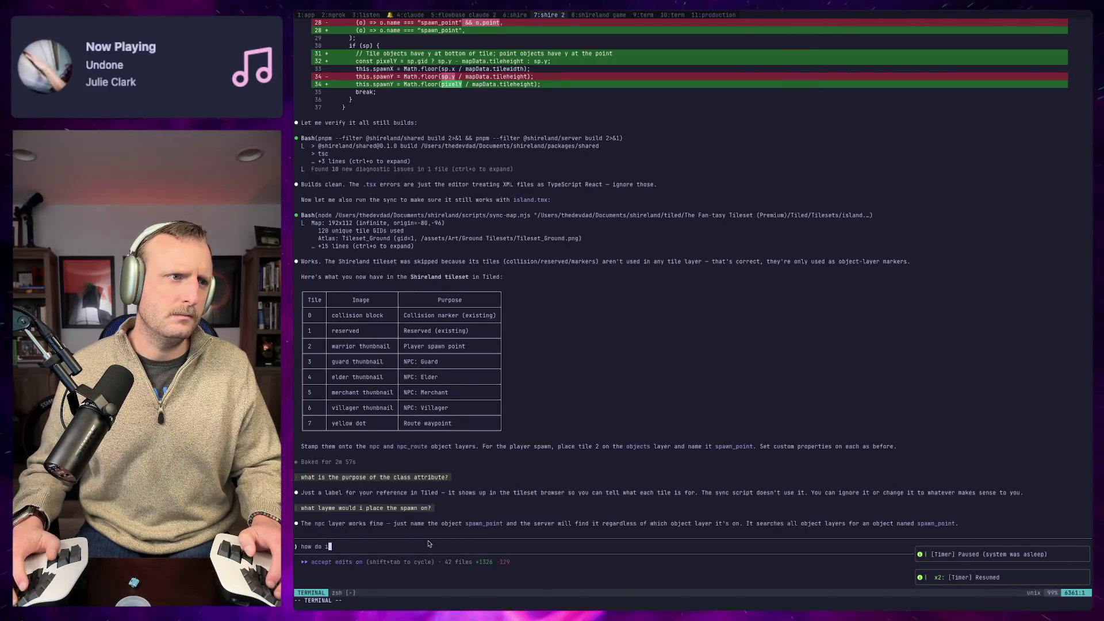
{"action": "type", "text": "pik"}
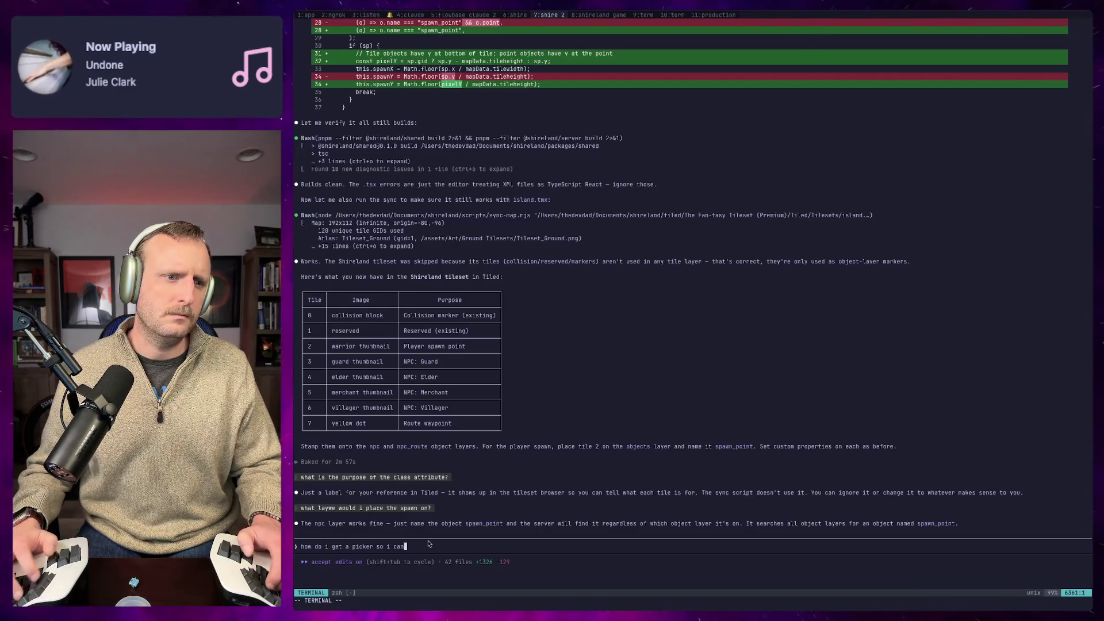
{"action": "type", "text": " select and delete the old spa"}
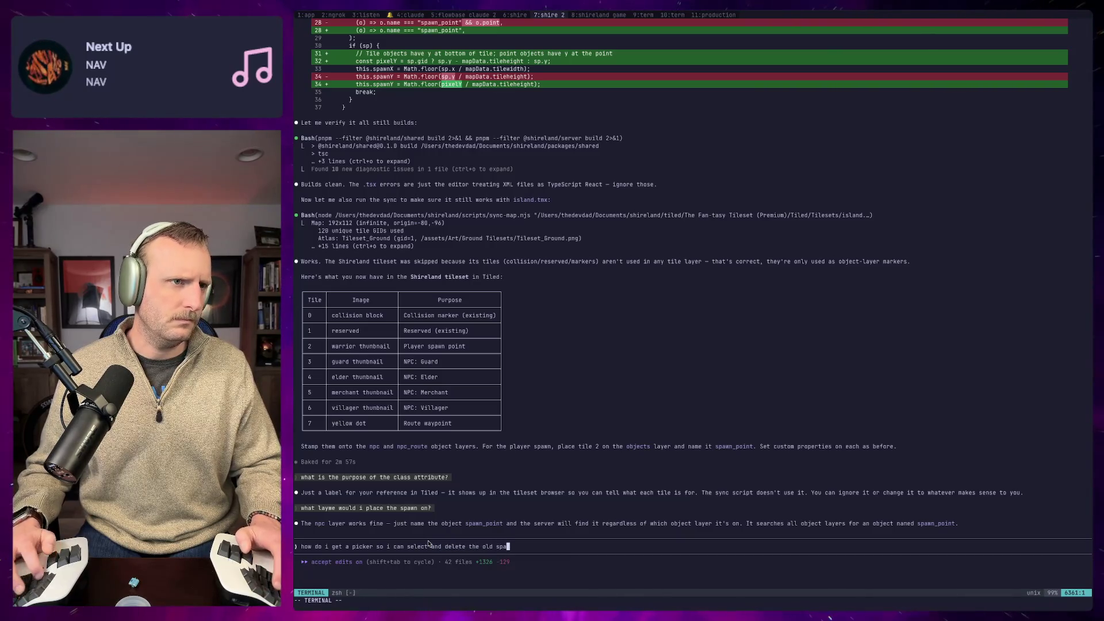
{"action": "type", "text": "u te?"}
{"action": "key", "text": "Return"}
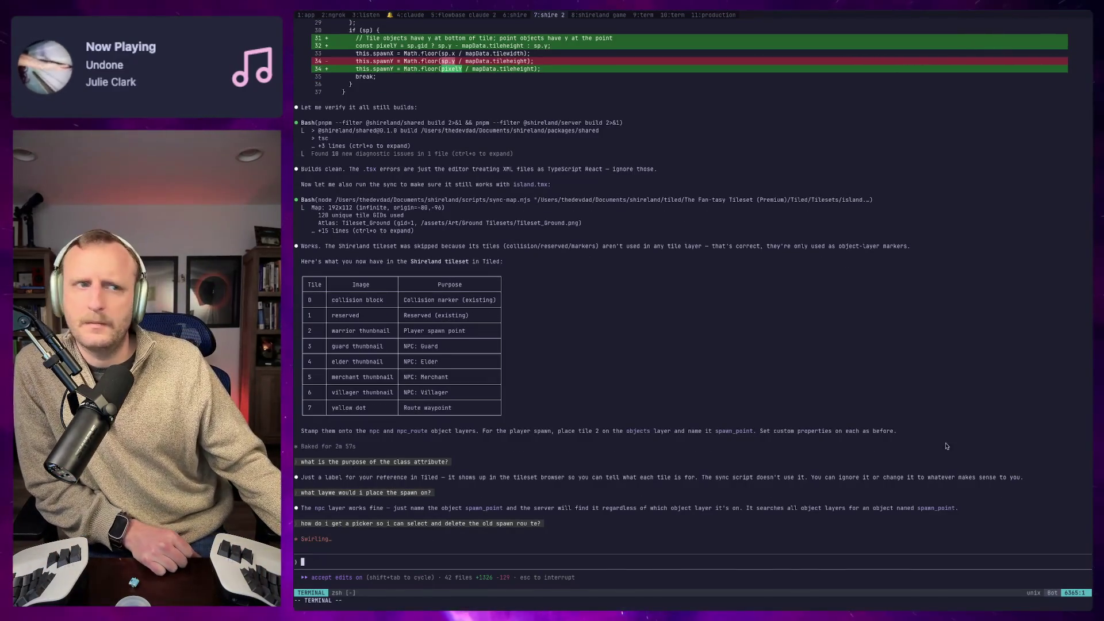
{"action": "key", "text": "Escape"}
{"action": "type", "text": "how do i get a picker so i can select and delete the old spawn point"}
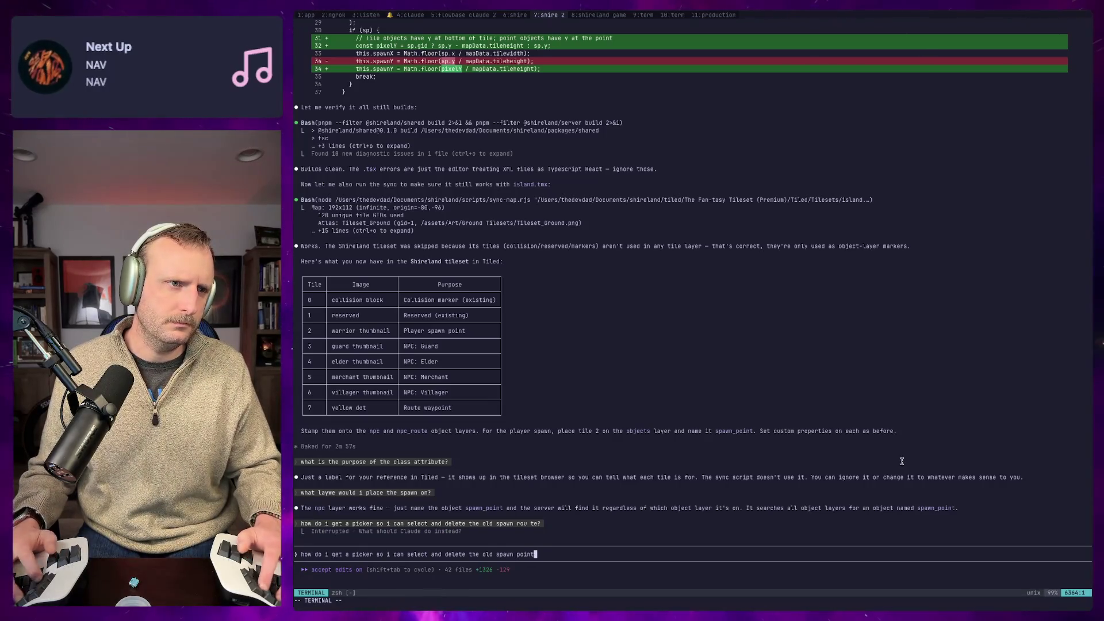
{"action": "type", "text": "?"}
{"action": "key", "text": "Return"}
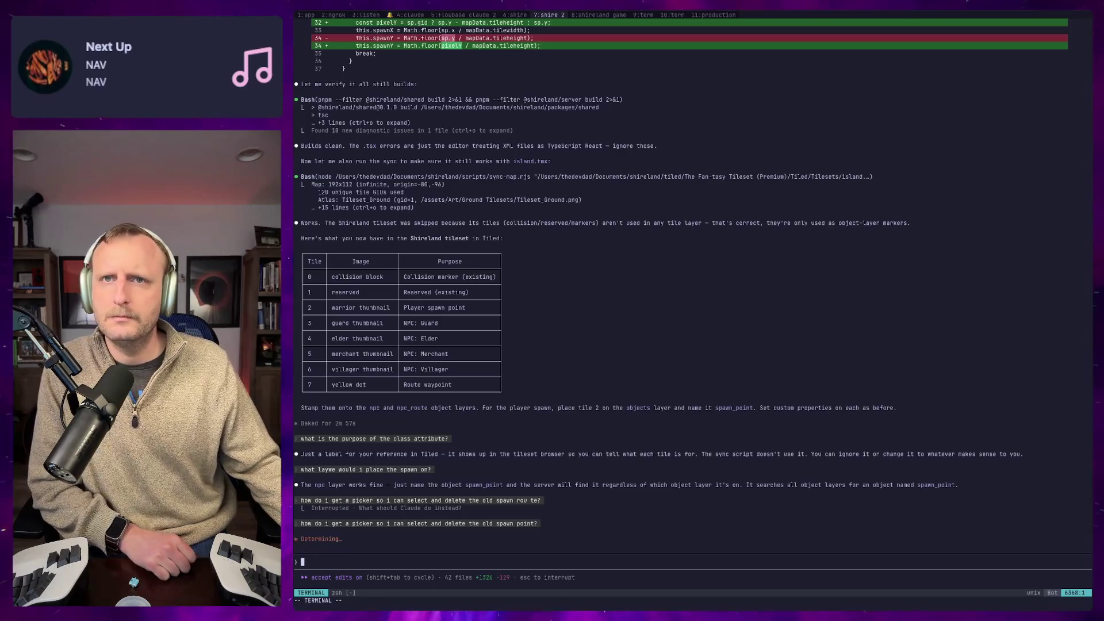
{"action": "key", "text": "super+Tab"}
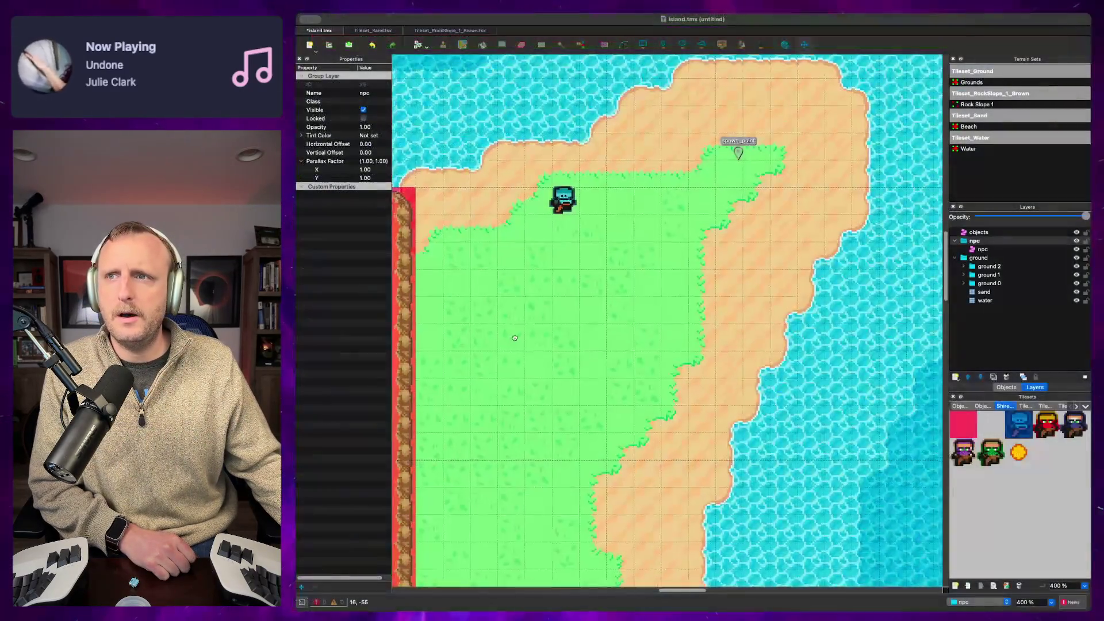
Step: Check the collision and reserved tiles' properties, then choose the Route Waypoint tile
{"action": "scroll", "coordinate": [824, 384], "scroll_direction": "up", "scroll_amount": 5}
{"action": "left_click", "coordinate": [959, 429]}
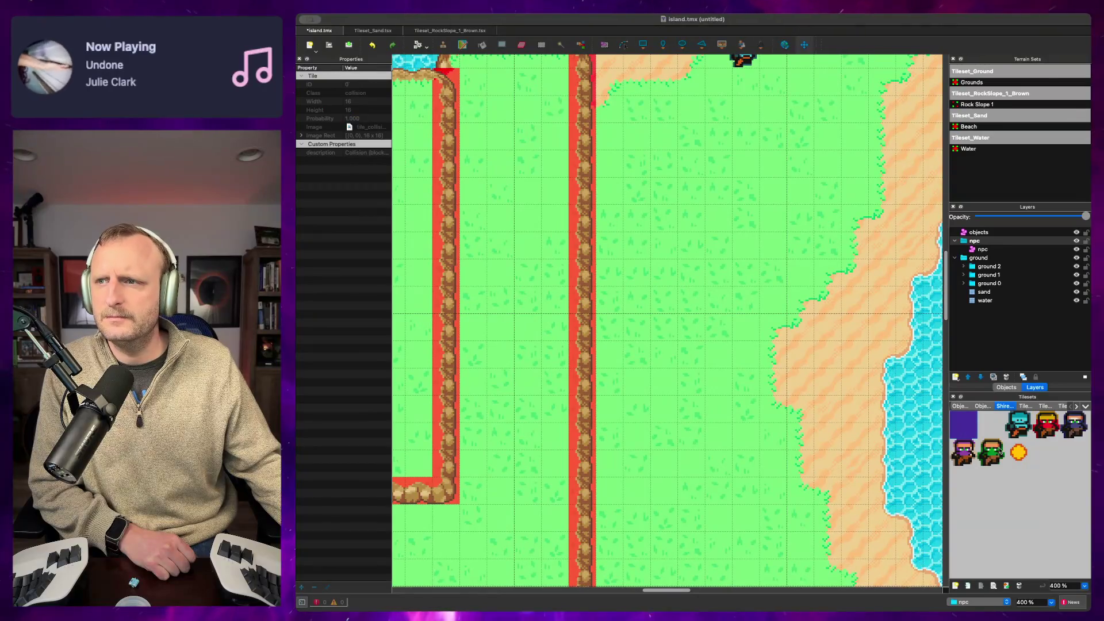
{"action": "left_click", "coordinate": [989, 422]}
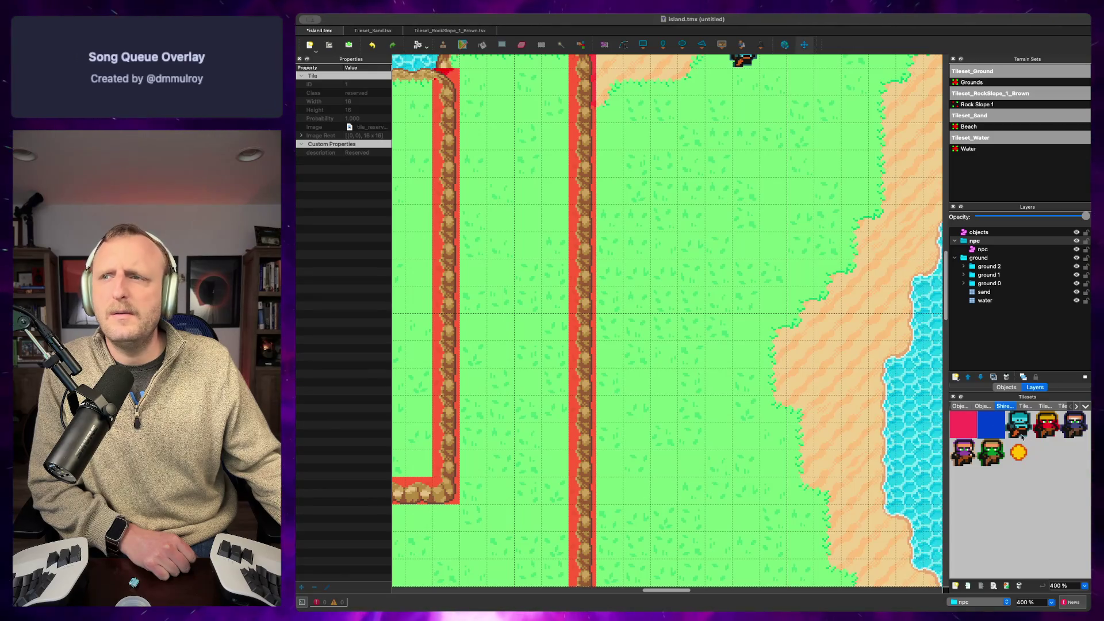
{"action": "left_click", "coordinate": [1018, 454]}
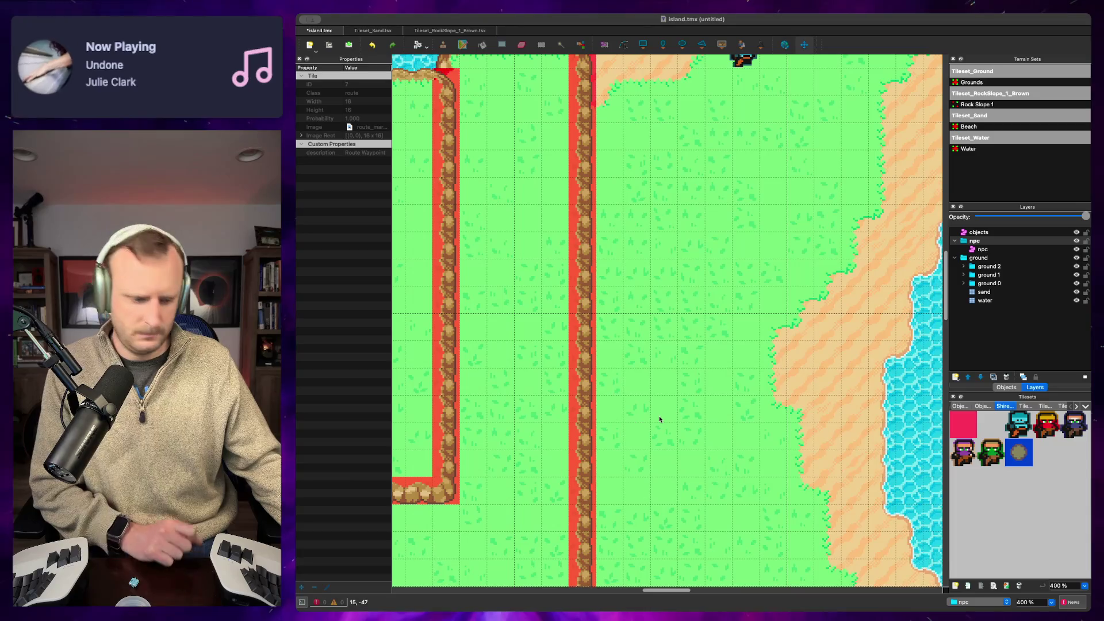
{"action": "scroll", "coordinate": [660, 417], "scroll_direction": "down", "scroll_amount": 3}
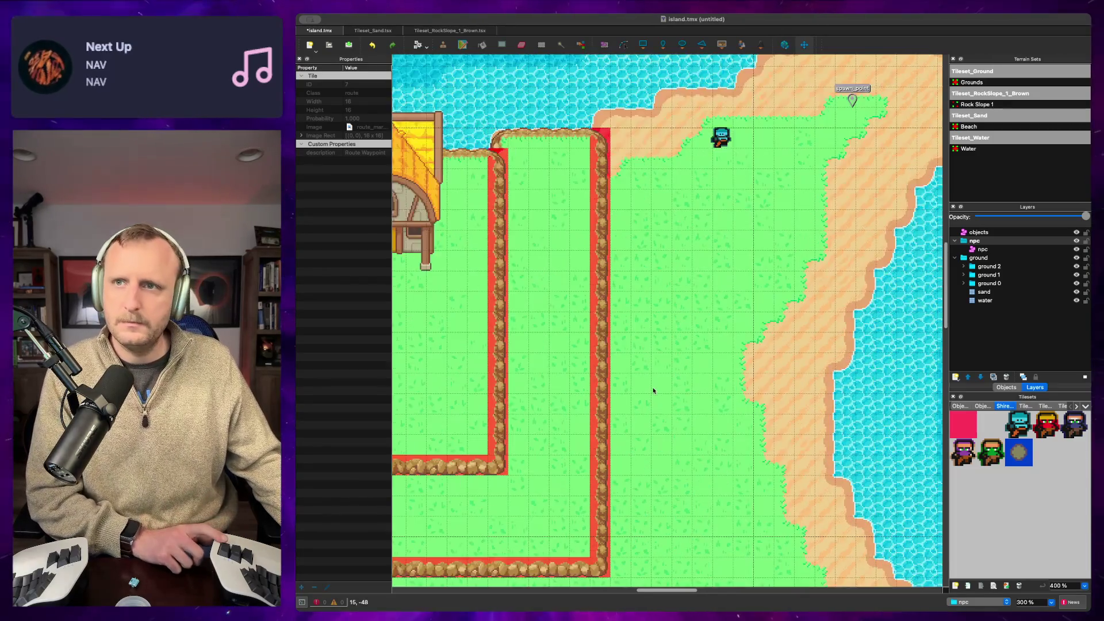
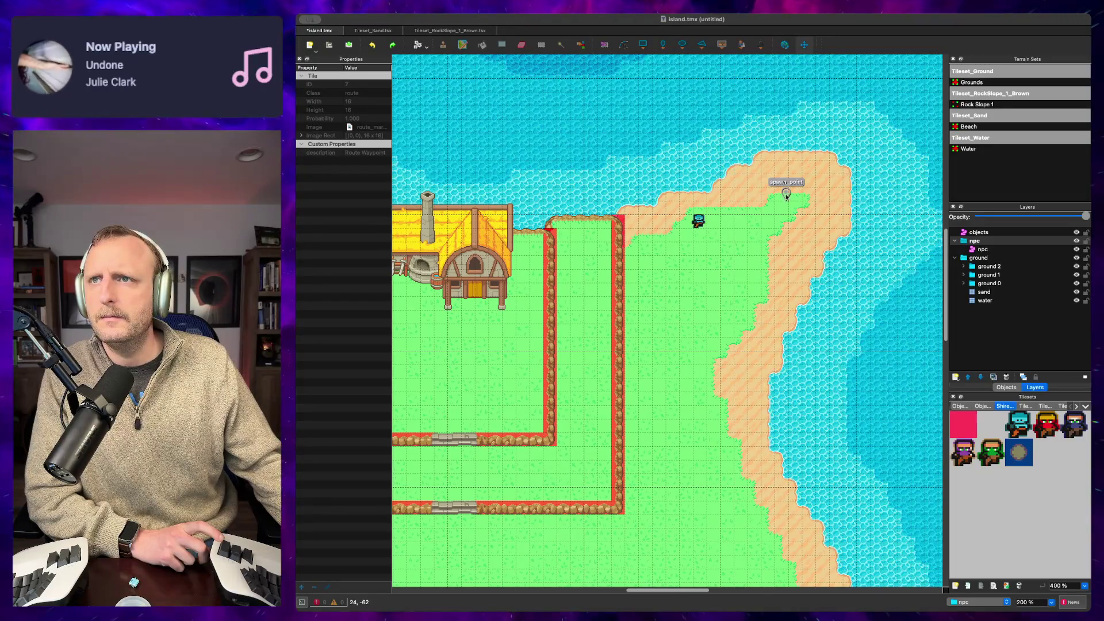
Step: Expand the ground 1 group and make the objects layer current for object selection
{"action": "key", "text": "s"}
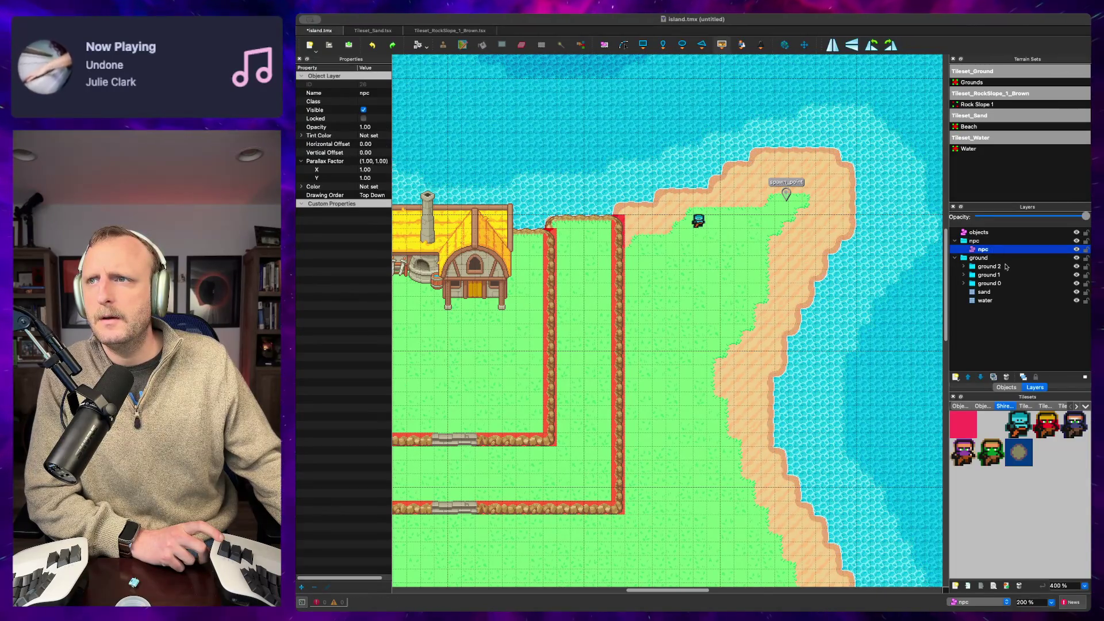
{"action": "left_click", "coordinate": [971, 292]}
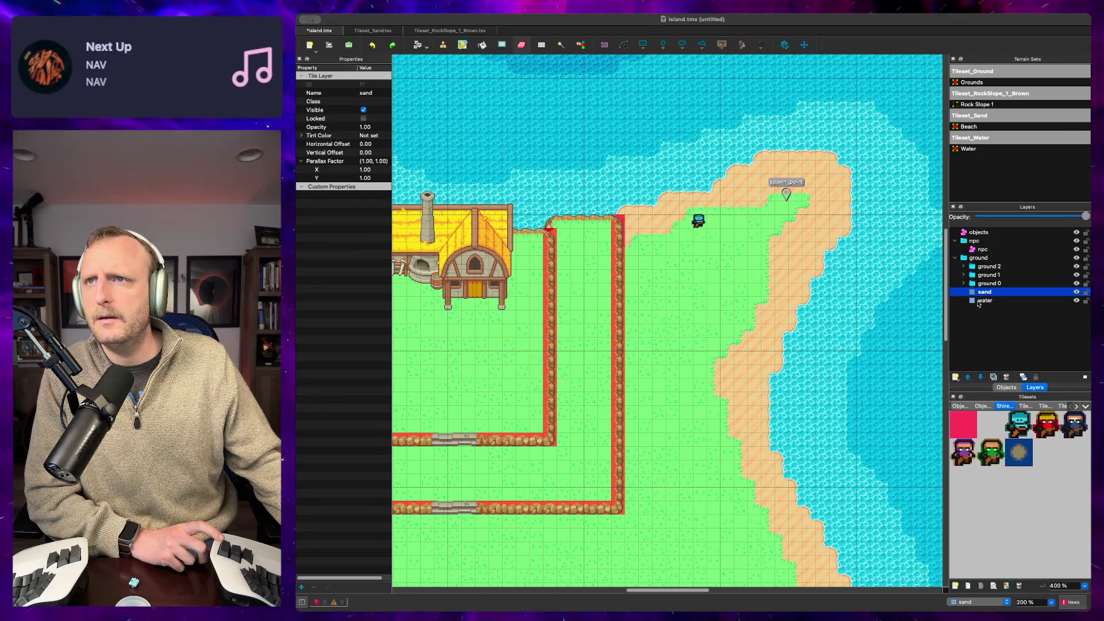
{"action": "left_click", "coordinate": [977, 300]}
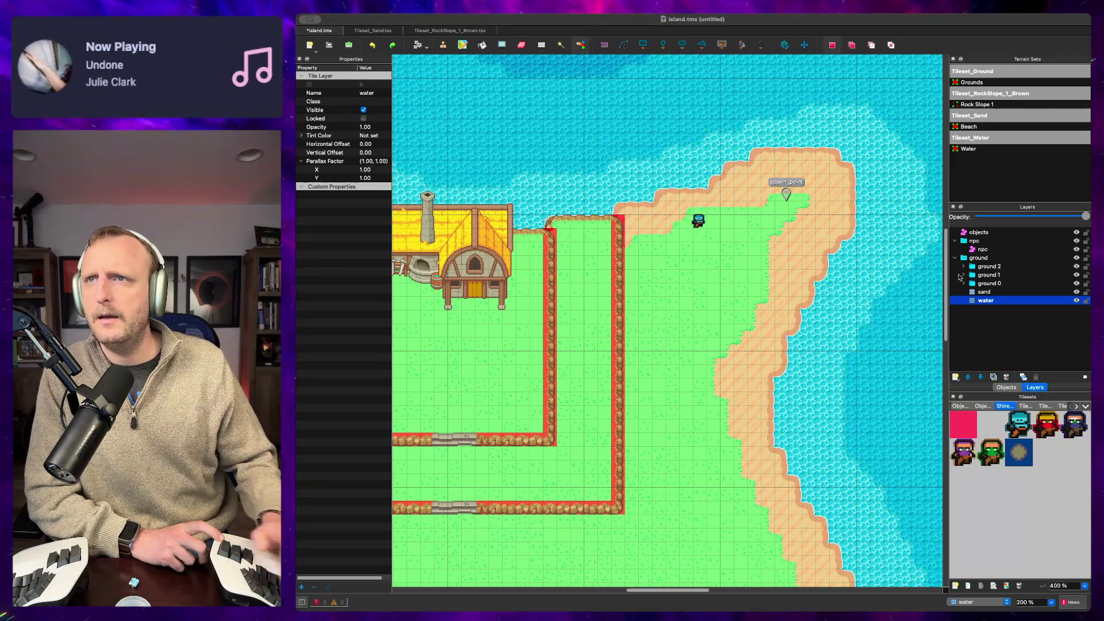
{"action": "key", "text": "s"}
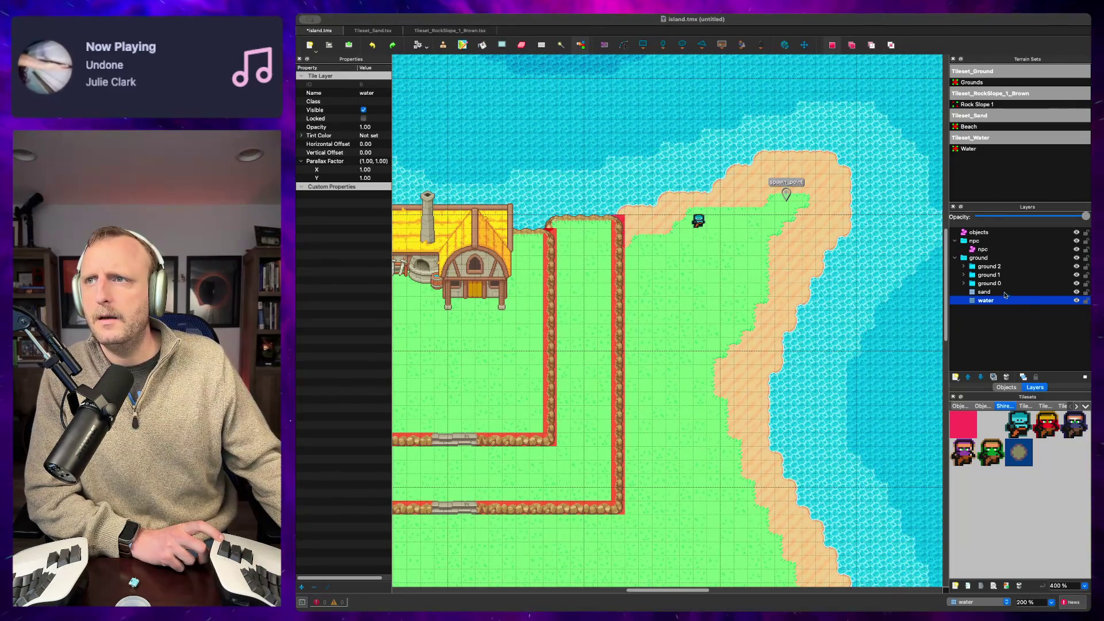
{"action": "left_click", "coordinate": [984, 291]}
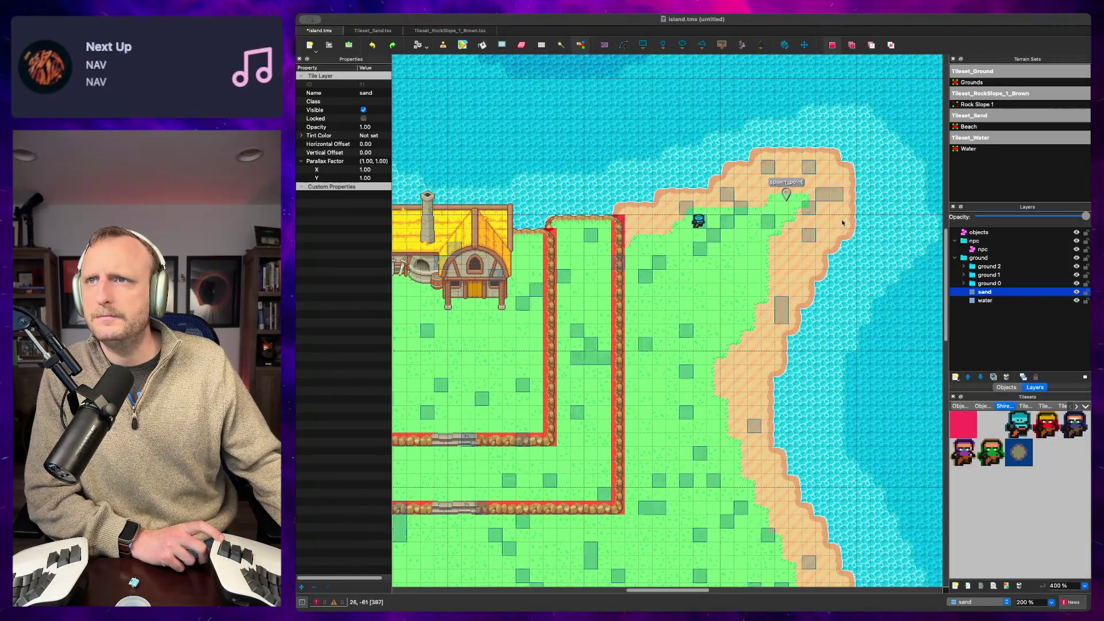
{"action": "left_click", "coordinate": [964, 275]}
{"action": "left_click", "coordinate": [965, 284]}
{"action": "left_click", "coordinate": [979, 232]}
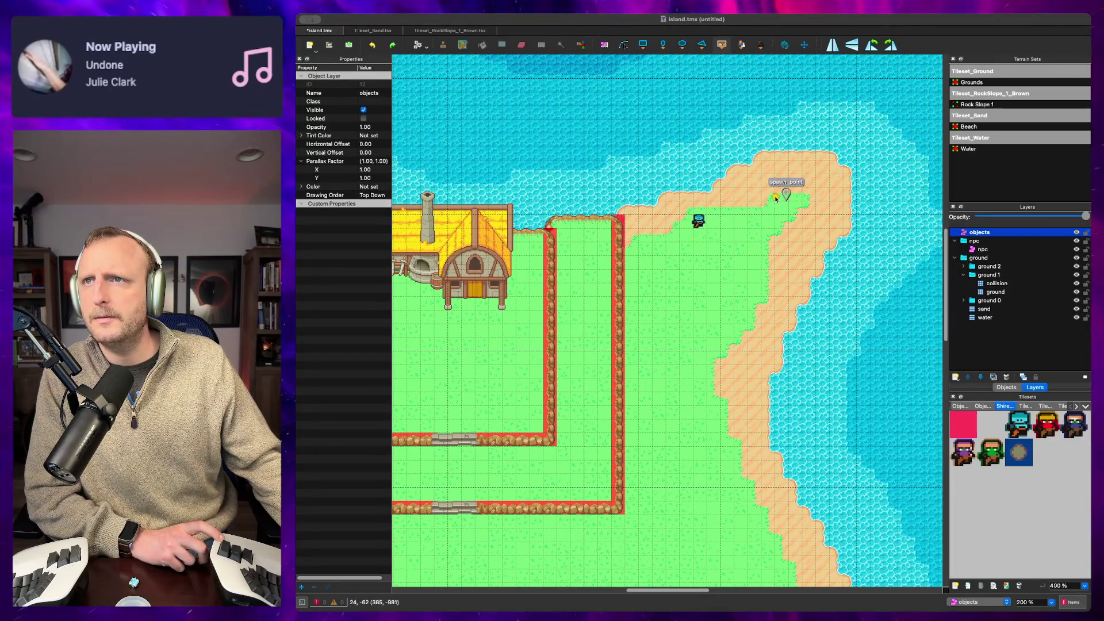
{"action": "key", "text": "s"}
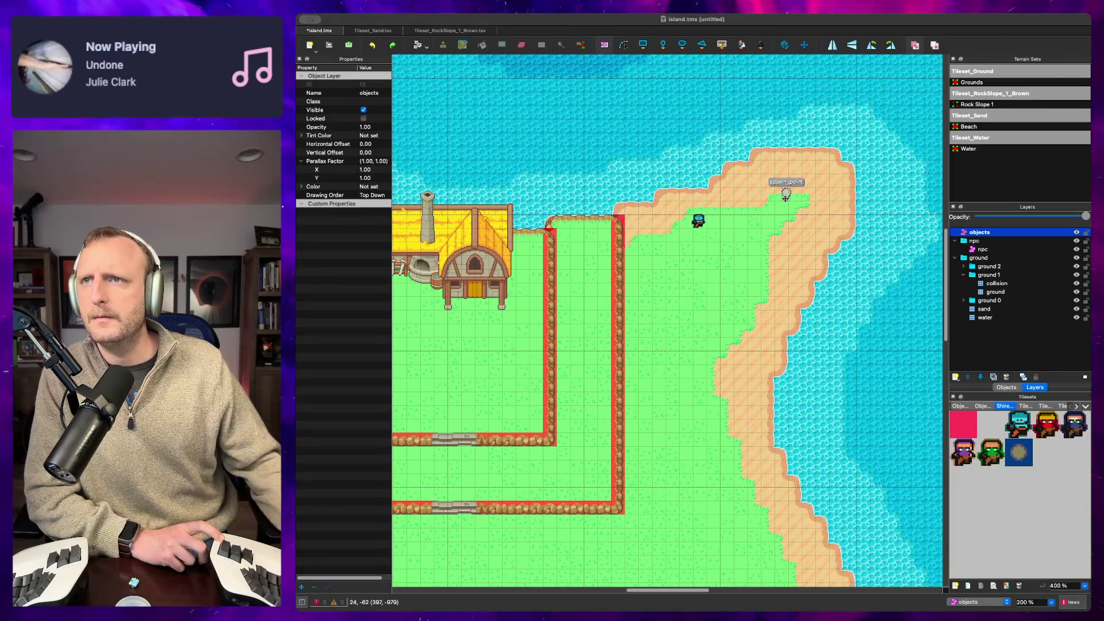
Step: Delete the old spawn_point marker and move the character object onto its beach spot
{"action": "left_click", "coordinate": [785, 197]}
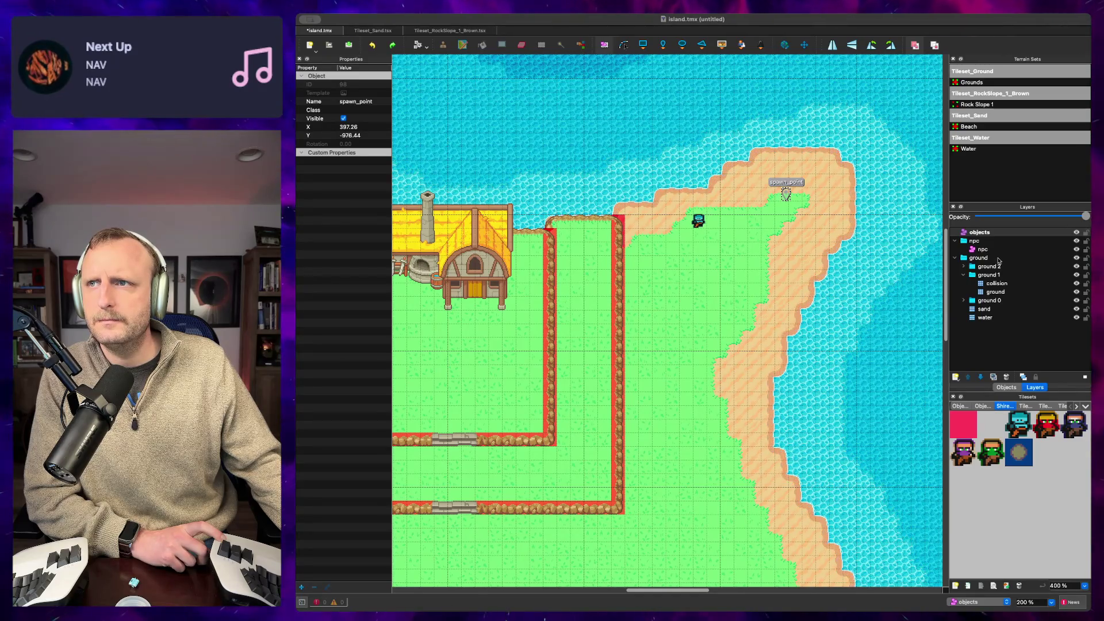
{"action": "key", "text": "Delete"}
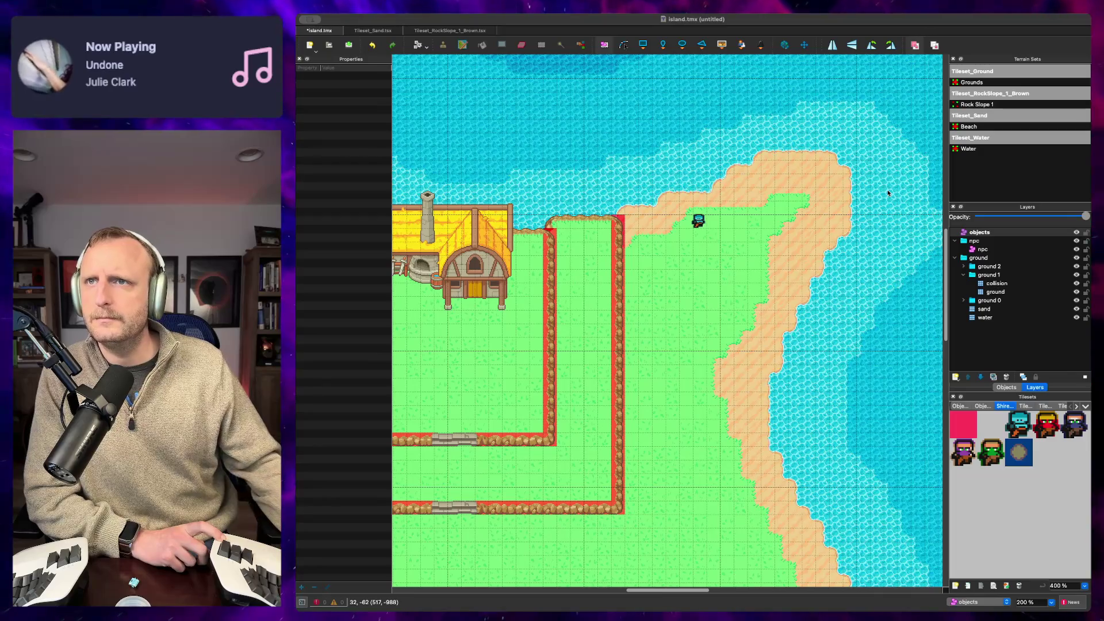
{"action": "left_click", "coordinate": [699, 225]}
{"action": "mouse_move", "coordinate": [698, 222]}
{"action": "left_mouse_down"}
{"action": "mouse_move", "coordinate": [791, 210]}
{"action": "mouse_move", "coordinate": [782, 205]}
{"action": "mouse_move", "coordinate": [796, 191]}
{"action": "mouse_move", "coordinate": [782, 191]}
{"action": "mouse_move", "coordinate": [781, 205]}
{"action": "left_mouse_up"}
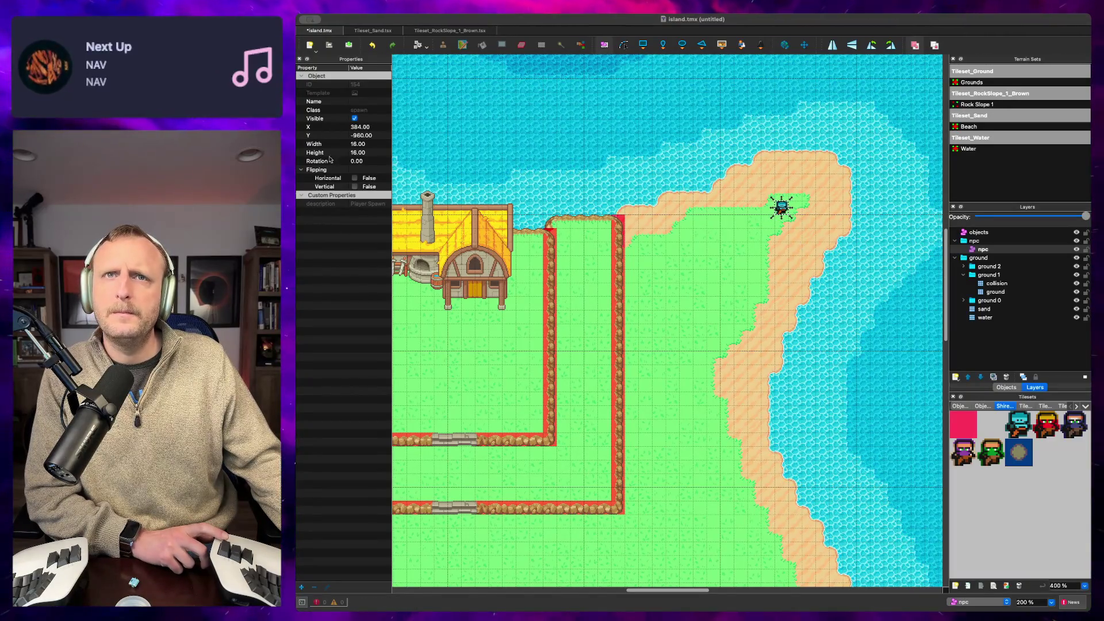
Step: Name the character object spawn_point, placed at X 384, Y -960
{"action": "left_click", "coordinate": [355, 101]}
{"action": "type", "text": "spawn"}
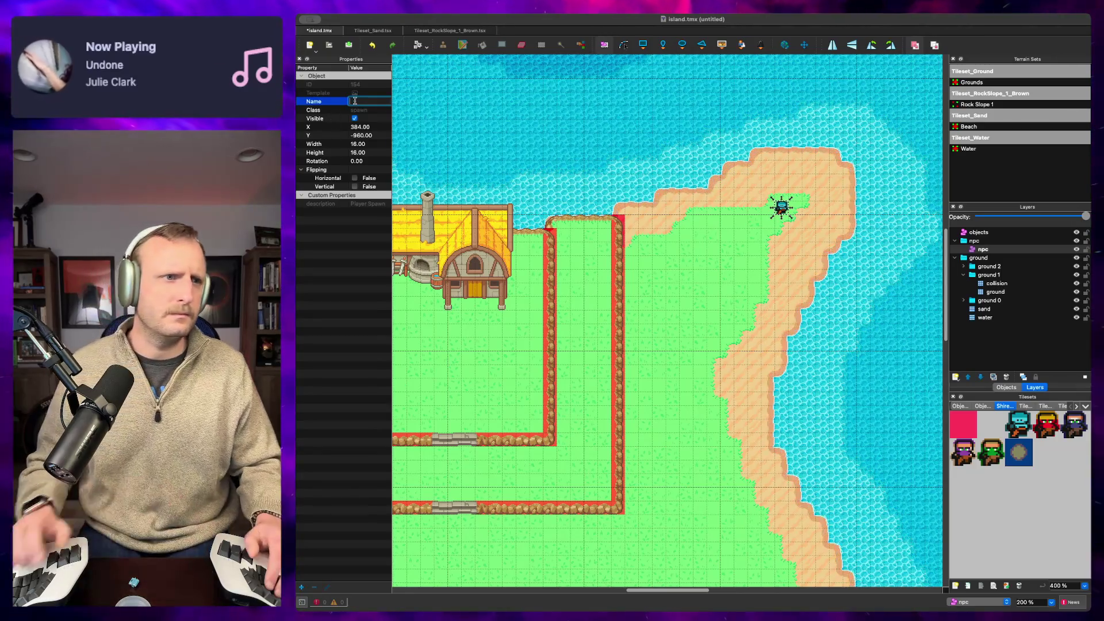
{"action": "type", "text": "_point"}
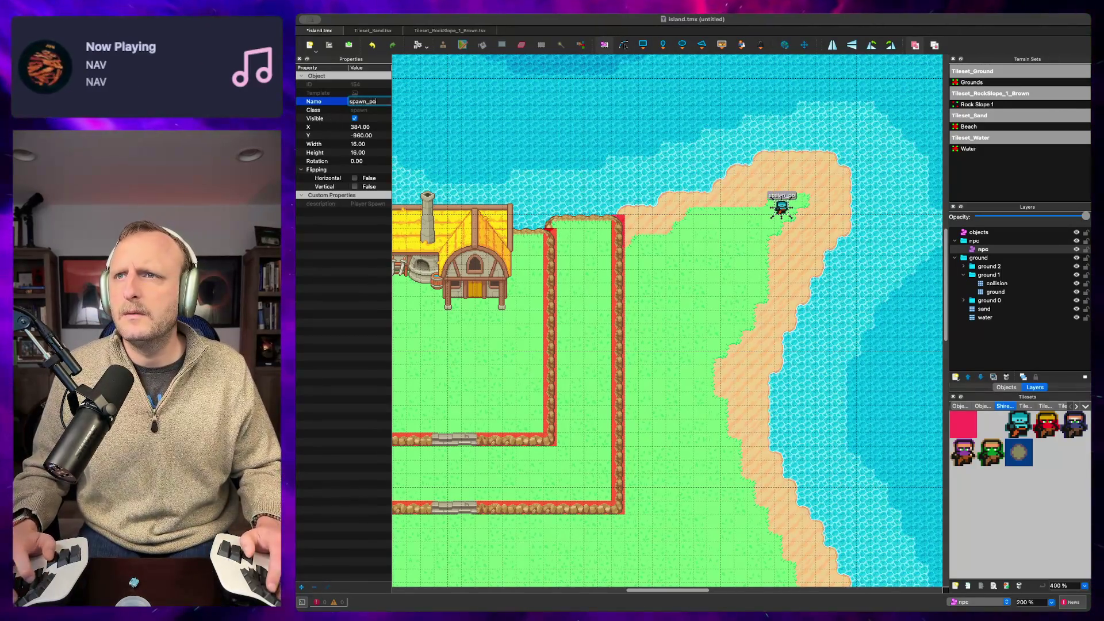
{"action": "key", "text": "Return"}
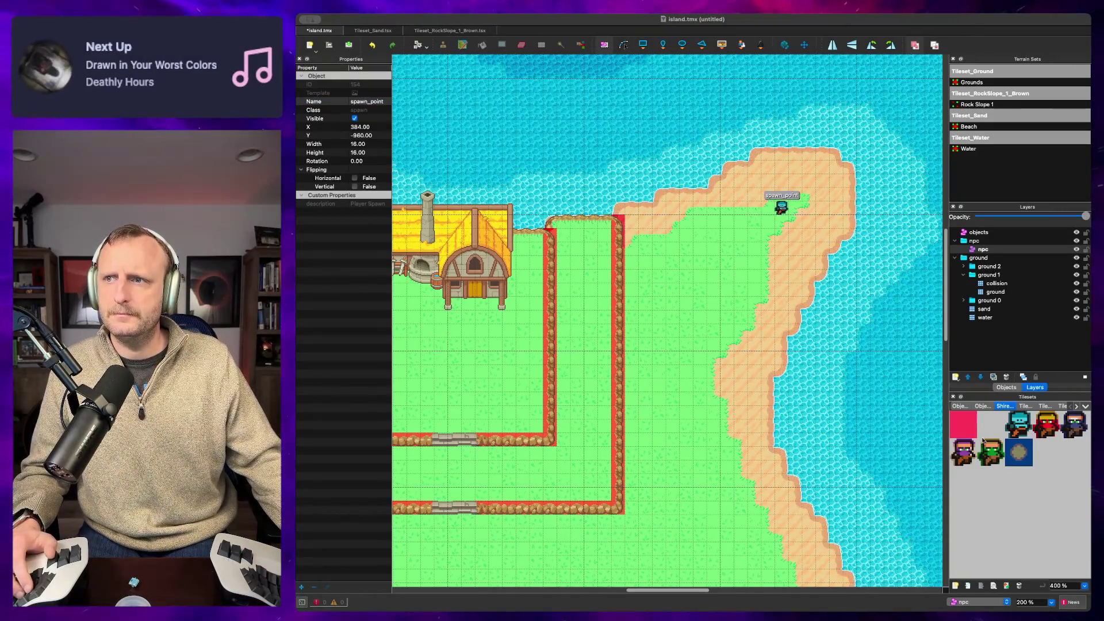
{"action": "left_click", "coordinate": [1019, 452]}
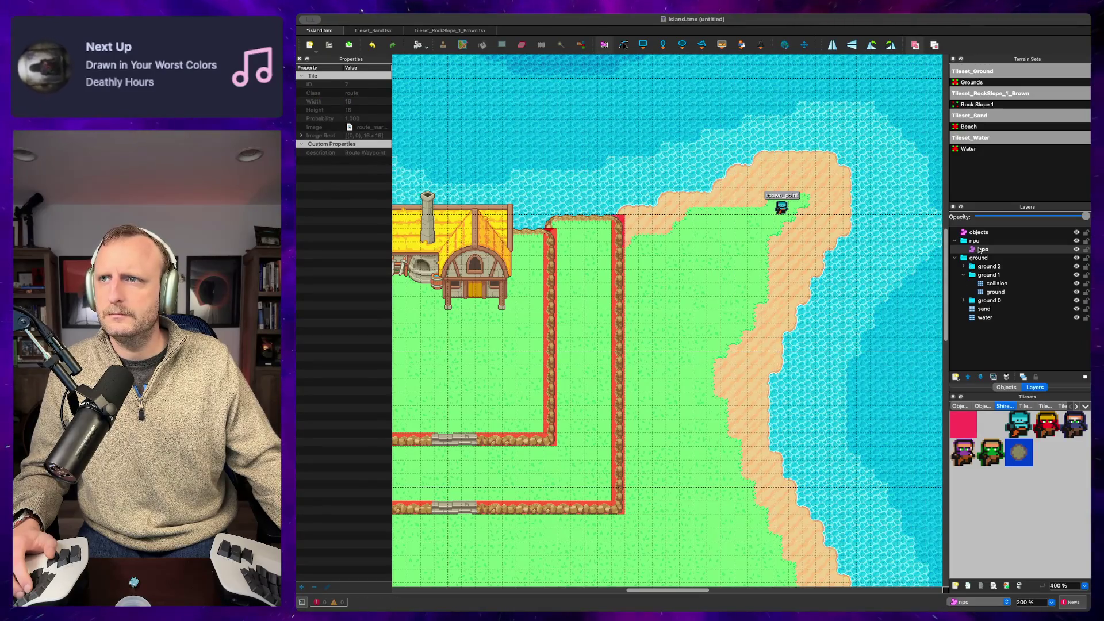
Step: Create a new object layer named npc_routes and nest it inside the npc group
{"action": "left_click", "coordinate": [981, 250]}
{"action": "left_click", "coordinate": [1003, 241]}
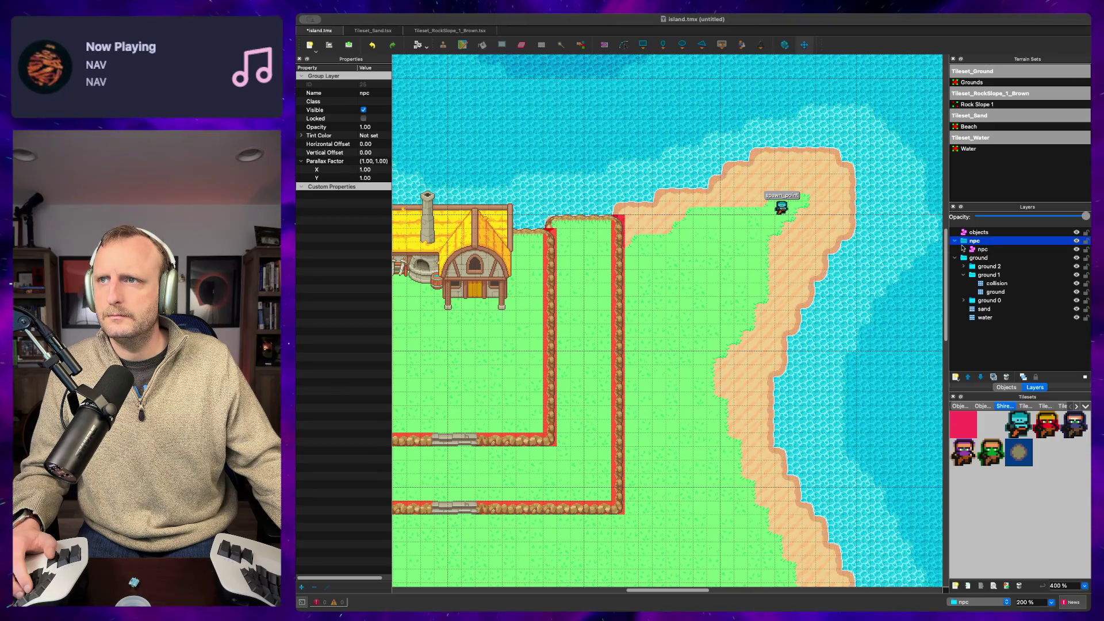
{"action": "key", "text": "ctrl+shift+o"}
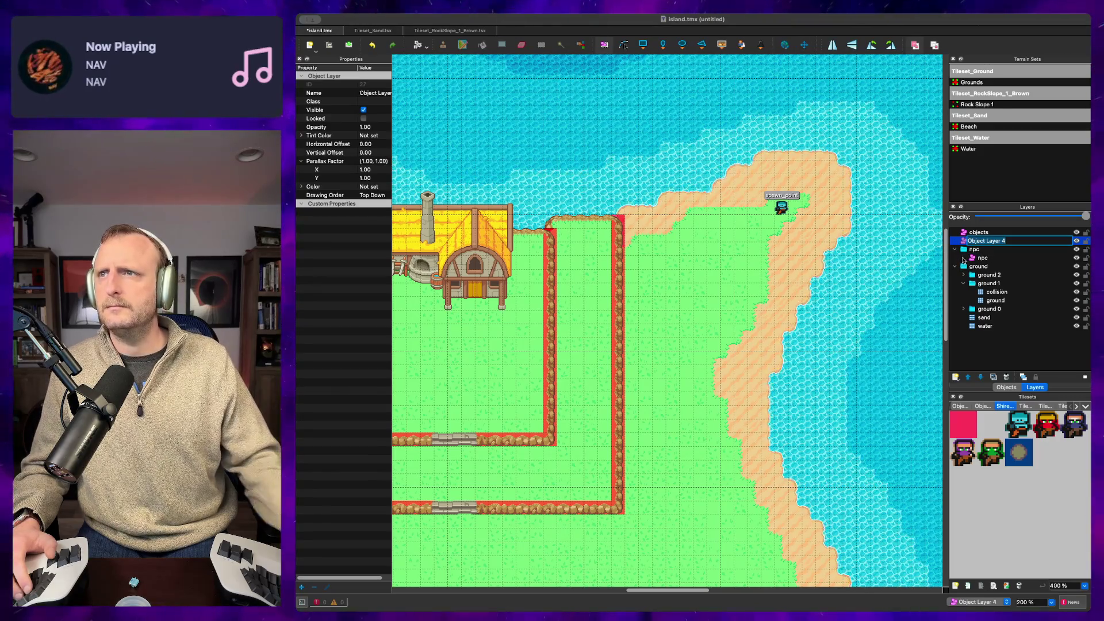
{"action": "type", "text": "npc-"}
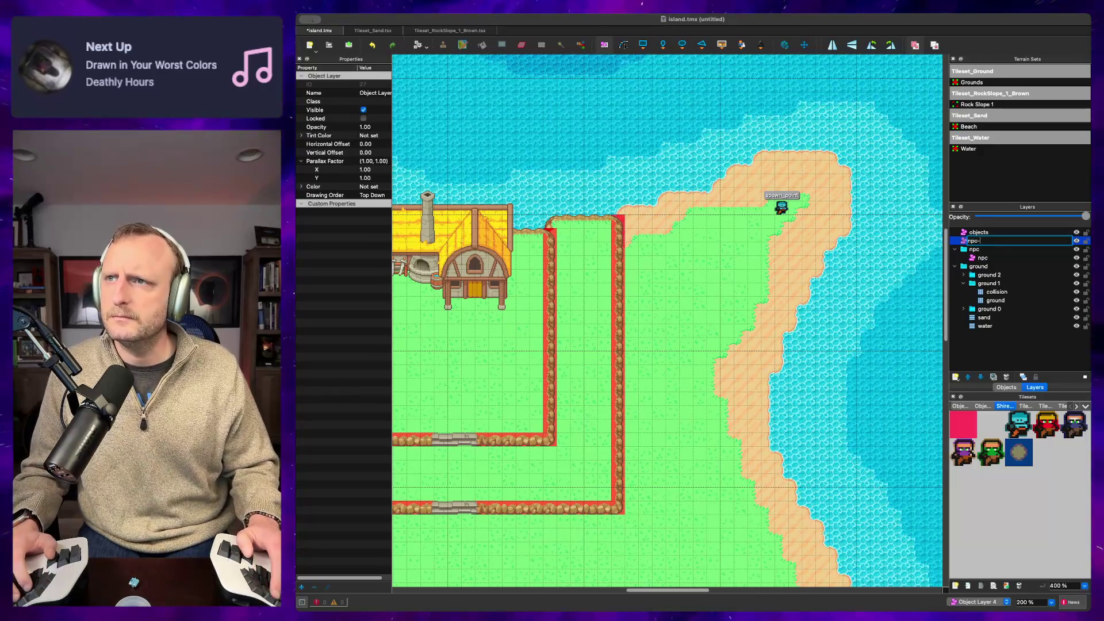
{"action": "type", "text": "route"}
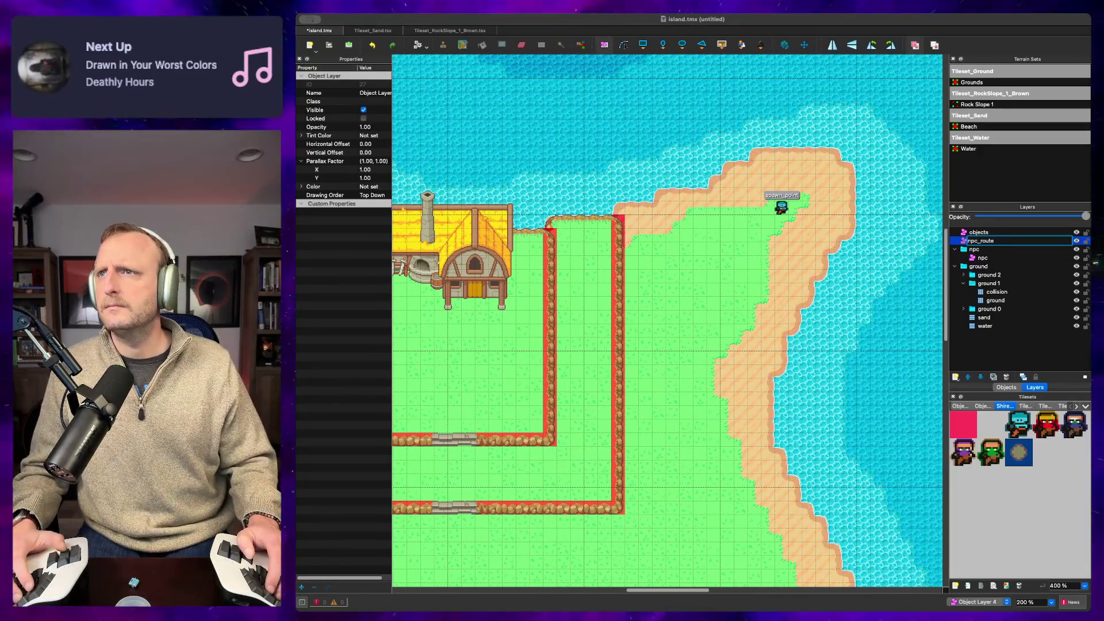
{"action": "type", "text": "s"}
{"action": "key", "text": "Return"}
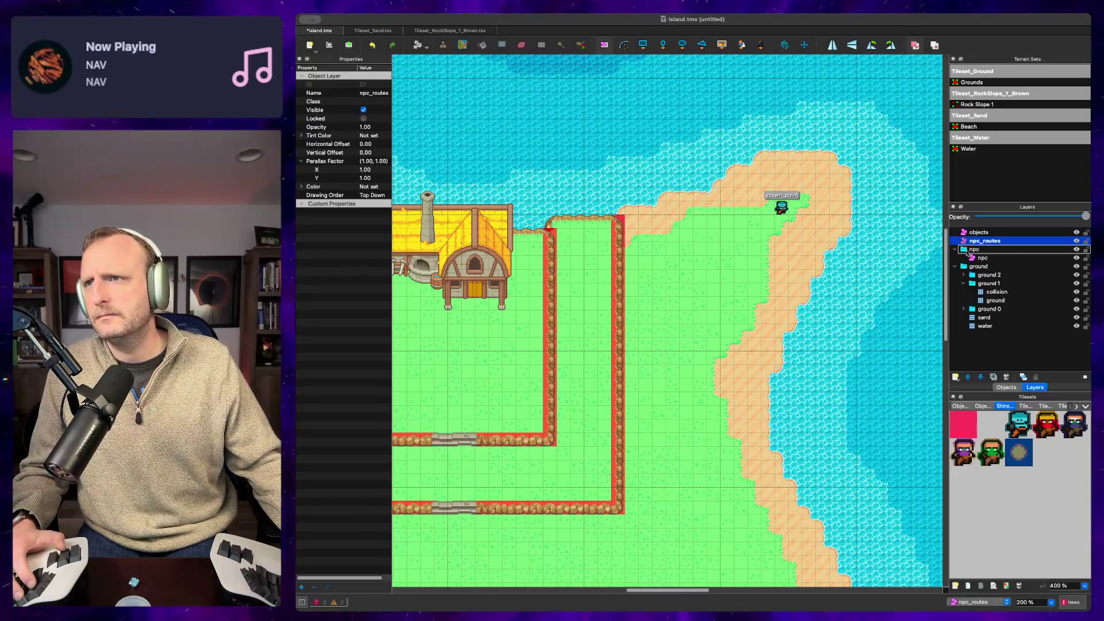
{"action": "left_click_drag", "start_coordinate": [969, 251], "coordinate": [971, 251]}
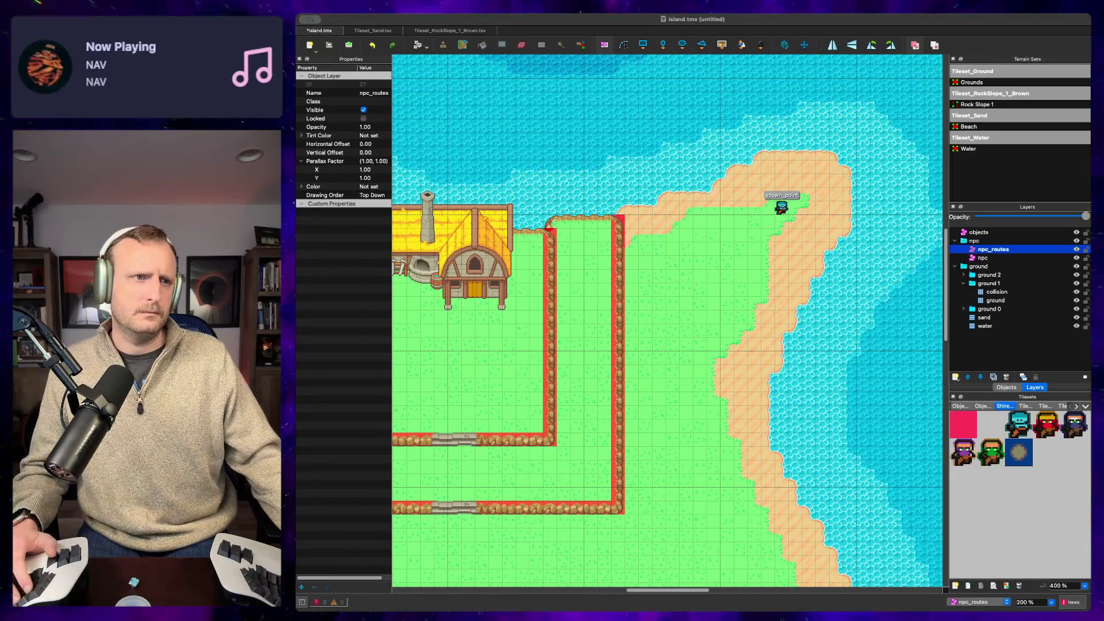
{"action": "key", "text": "super+Tab"}
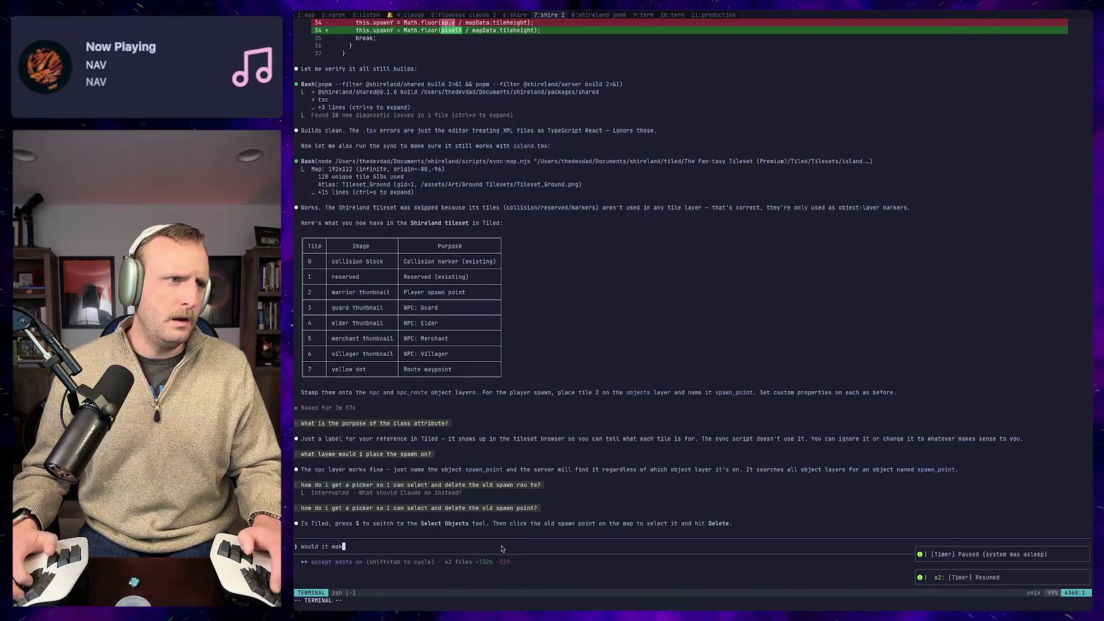
Step: Ask Claude Code whether each NPC needs its own object layer like npc/<name>, grouped by location
{"action": "type", "text": "e sense to have a fol"}
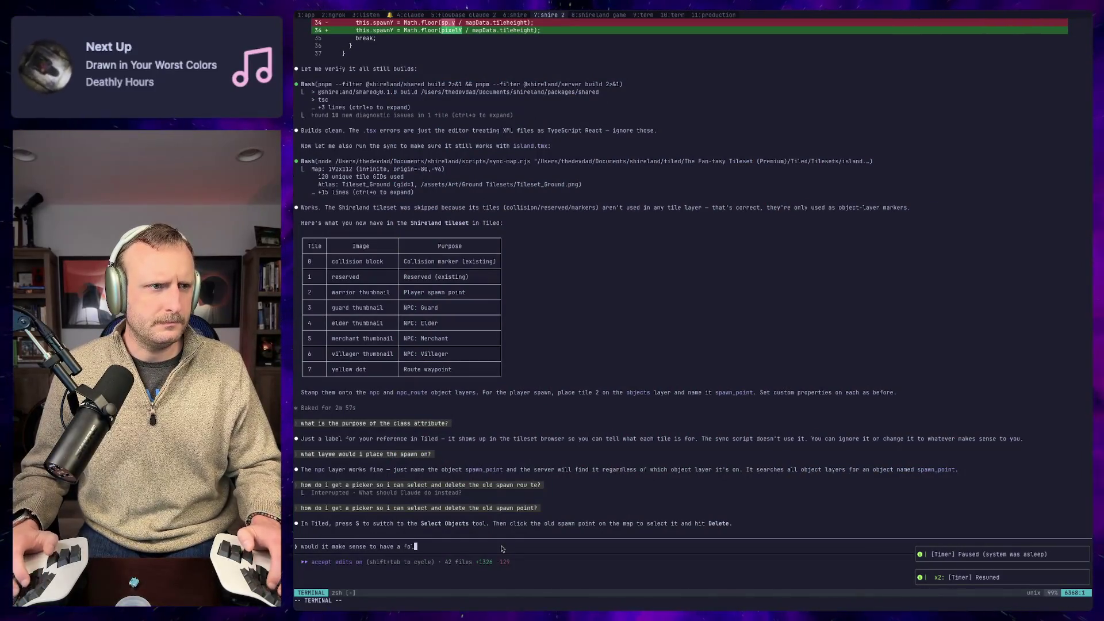
{"action": "type", "text": "der str"}
{"action": "type", "text": "cutre fo"}
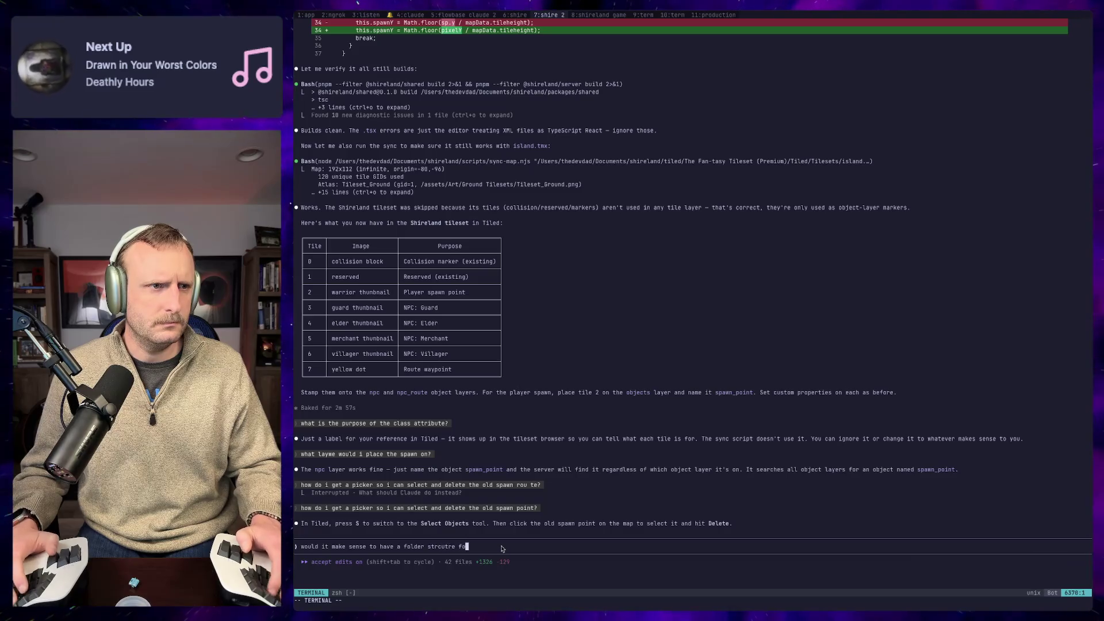
{"action": "key", "text": "BackSpace"}
{"action": "key", "text": "BackSpace"}
{"action": "key", "text": "BackSpace"}
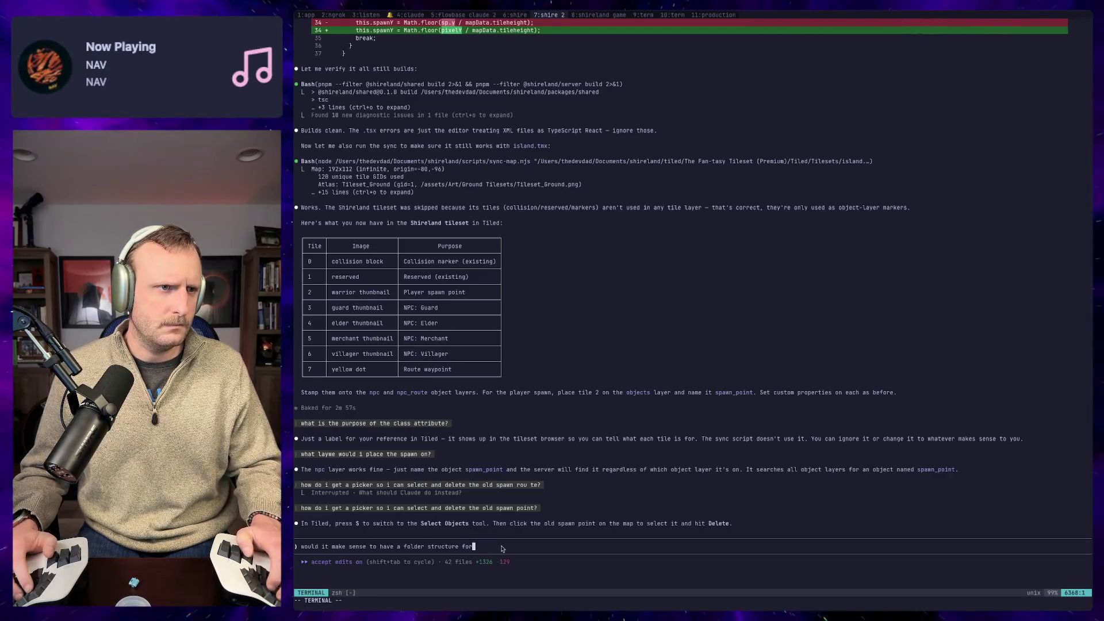
{"action": "key", "text": "BackSpace"}
{"action": "type", "text": "n"}
{"action": "type", "text": "pc? so "}
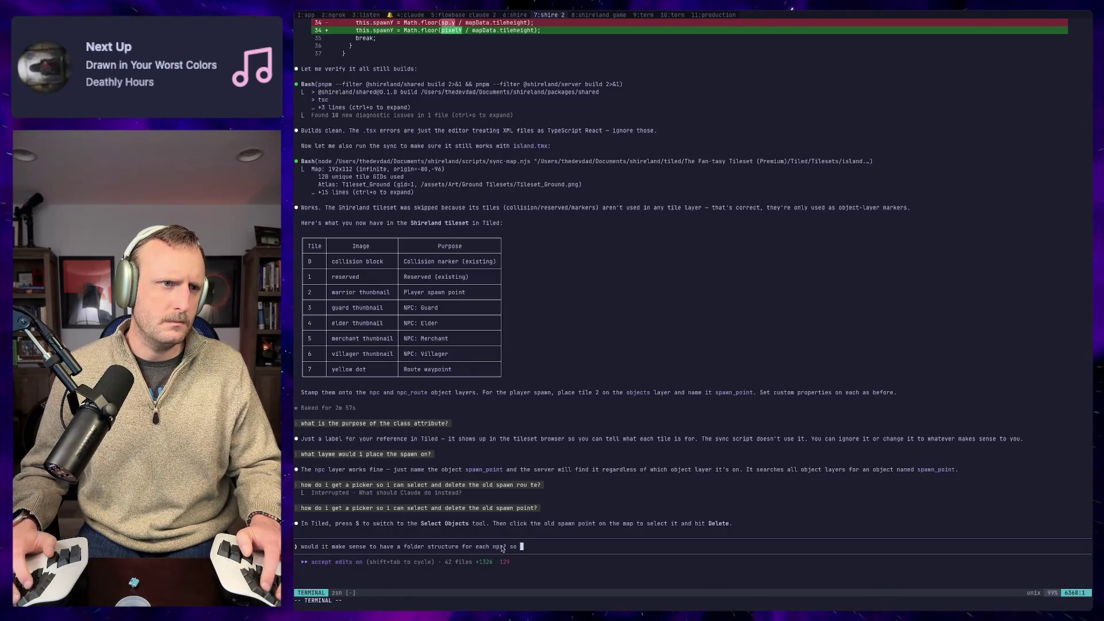
{"action": "type", "text": "npc/<"}
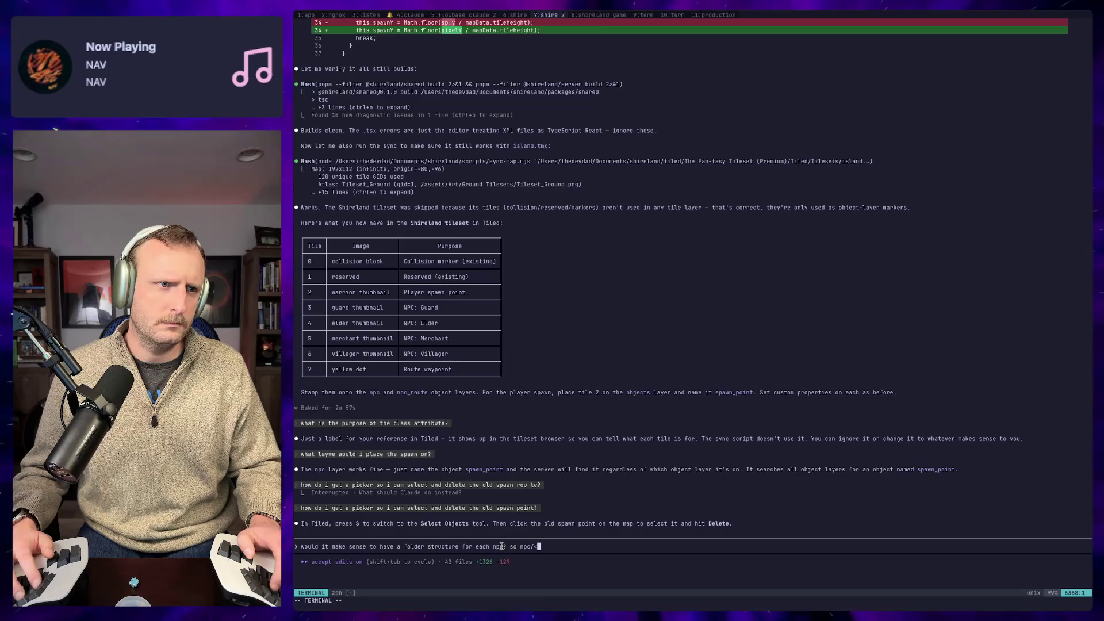
{"action": "type", "text": "name>/"}
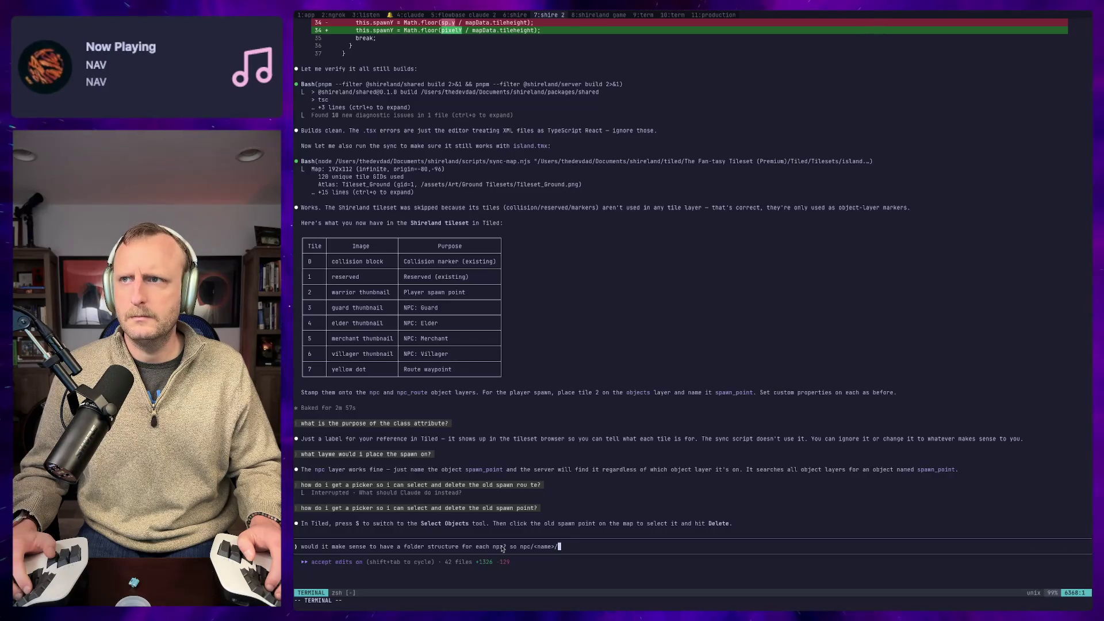
{"action": "type", "text": "pc"}
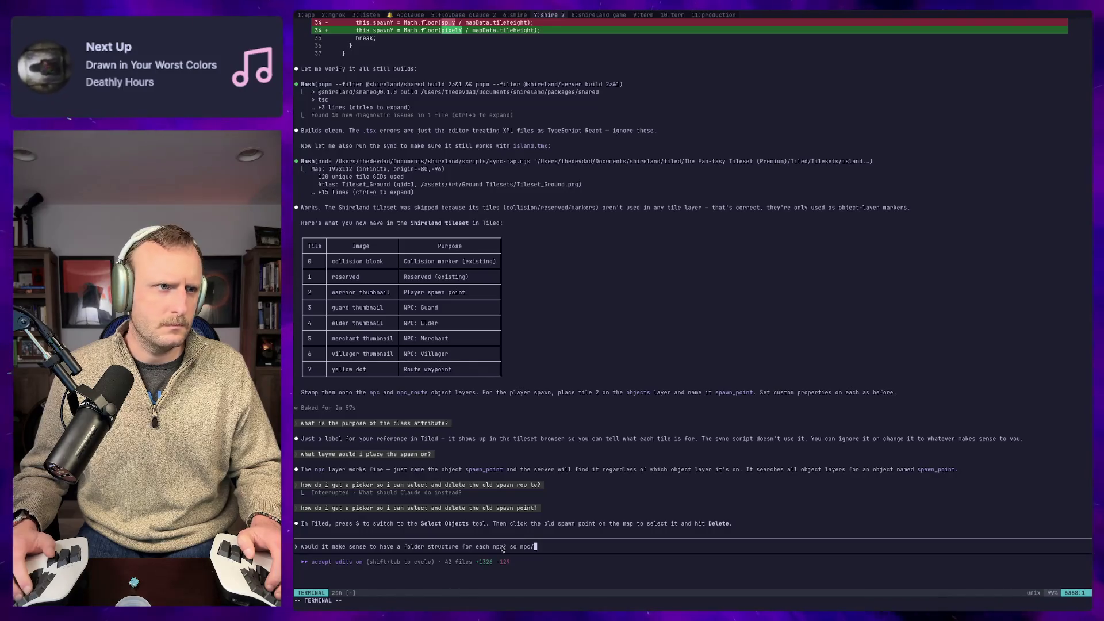
{"action": "key", "text": "BackSpace"}
{"action": "key", "text": "BackSpace"}
{"action": "key", "text": "BackSpace"}
{"action": "key", "text": "BackSpace"}
{"action": "key", "text": "BackSpace"}
{"action": "key", "text": "BackSpace"}
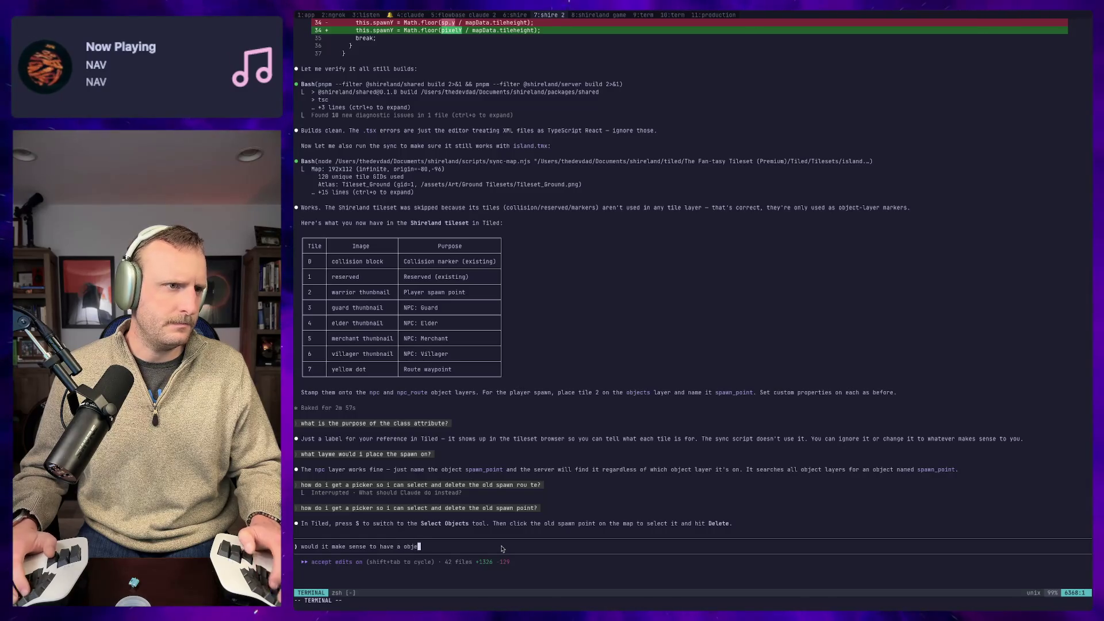
{"action": "type", "text": "ct layer fo"}
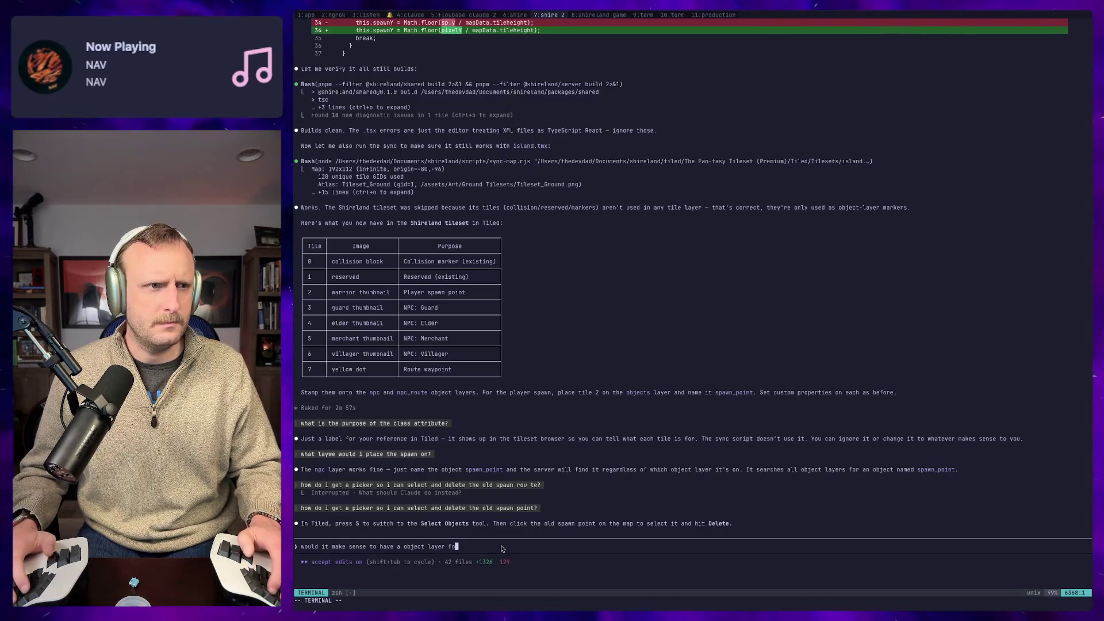
{"action": "type", "text": "r each npc. so"}
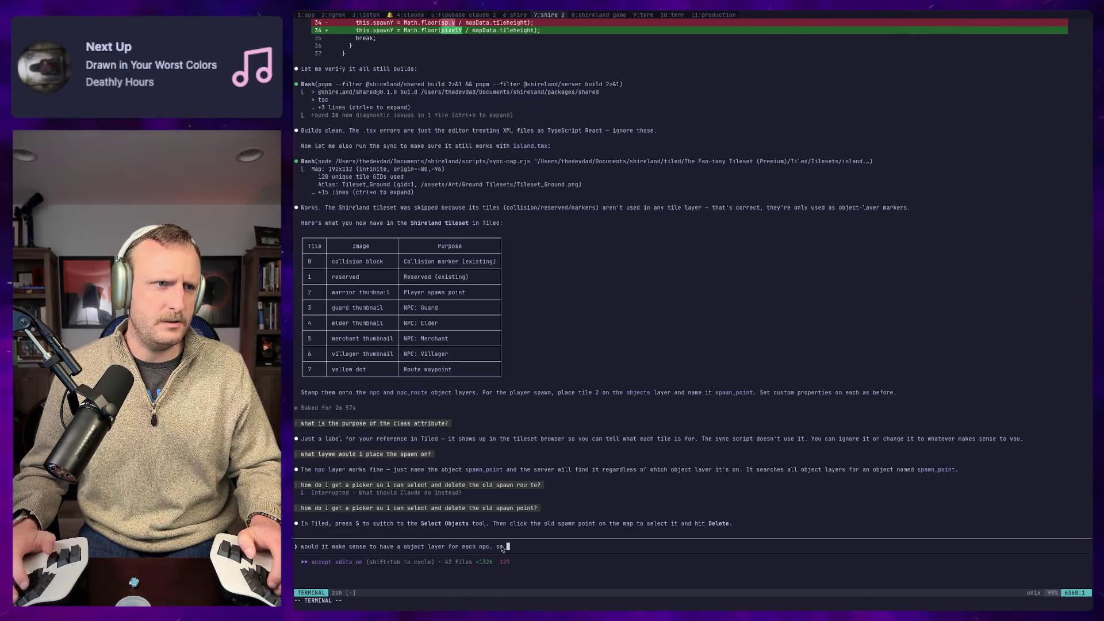
{"action": "type", "text": "structure would be /n"}
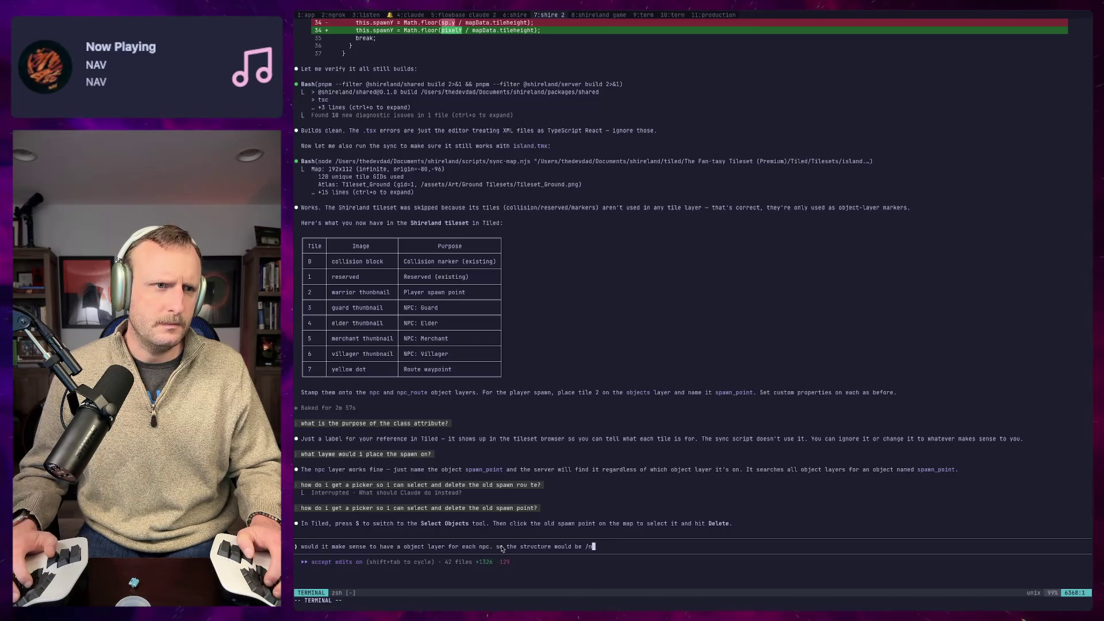
{"action": "type", "text": "pc/"}
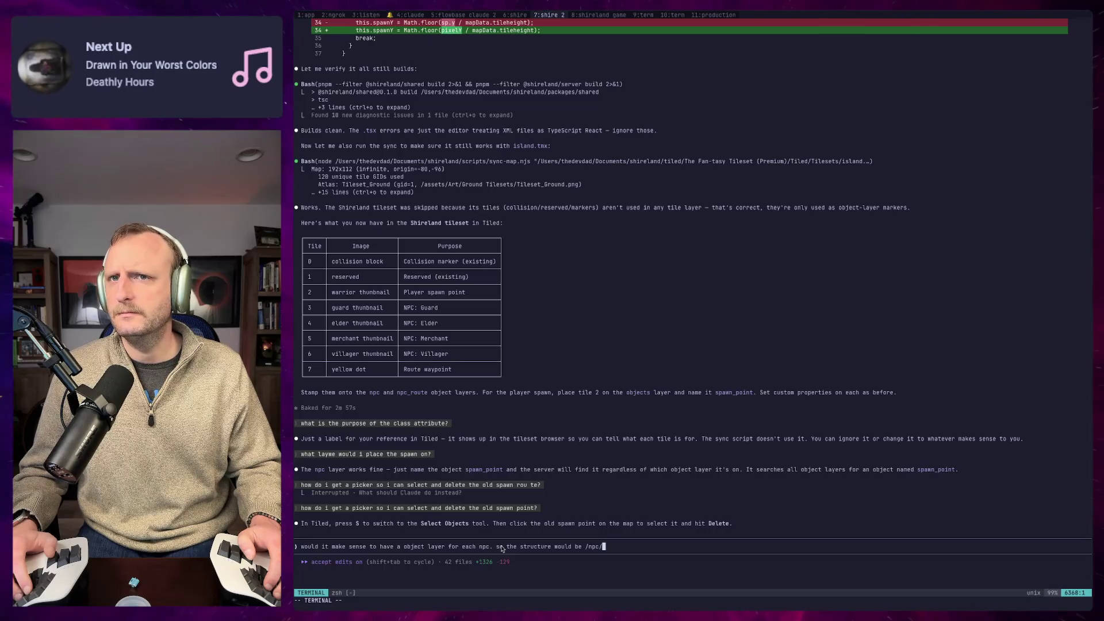
{"action": "type", "text": "tion/"}
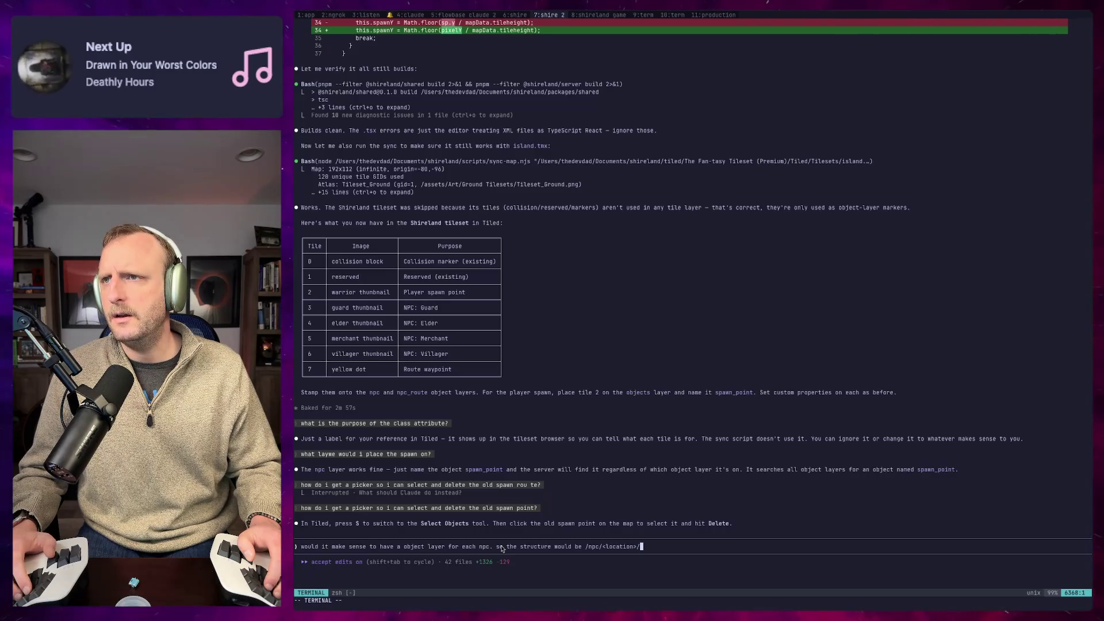
{"action": "key", "text": "super+Tab"}
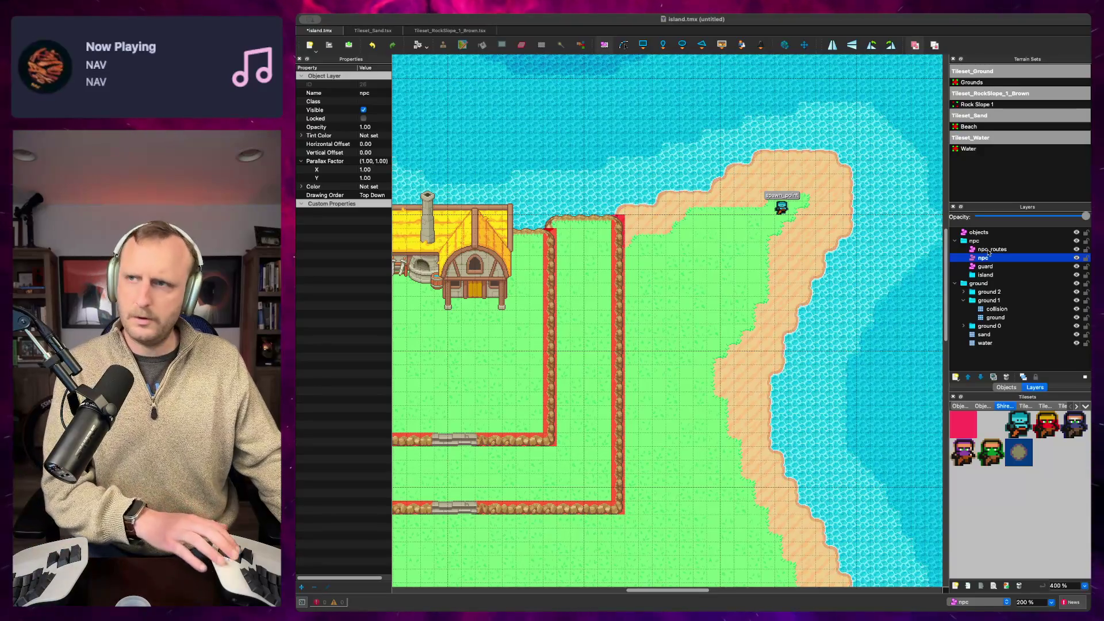
Step: Delete the npc and npc_routes layers and move the guard layer into the island group
{"action": "left_click", "coordinate": [989, 250]}
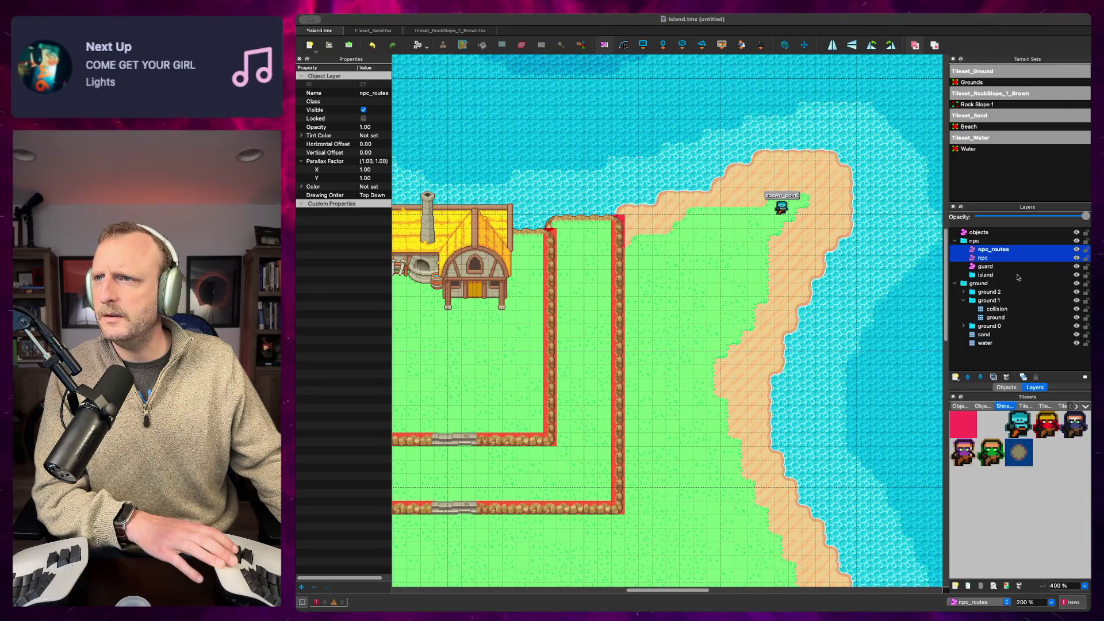
{"action": "left_click", "coordinate": [991, 257]}
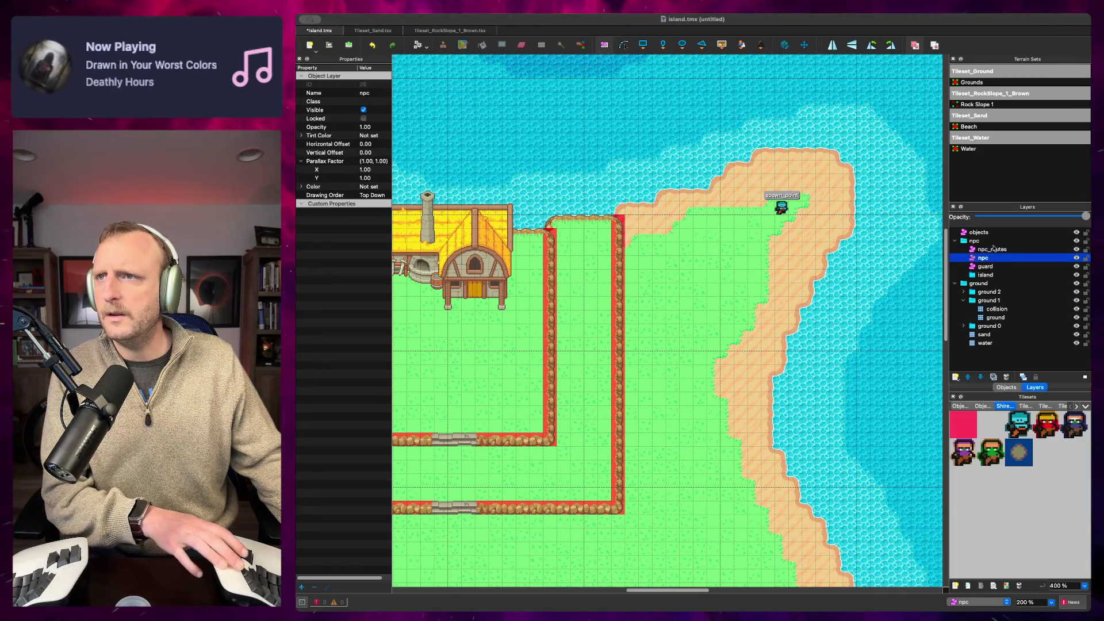
{"action": "key", "text": "Delete"}
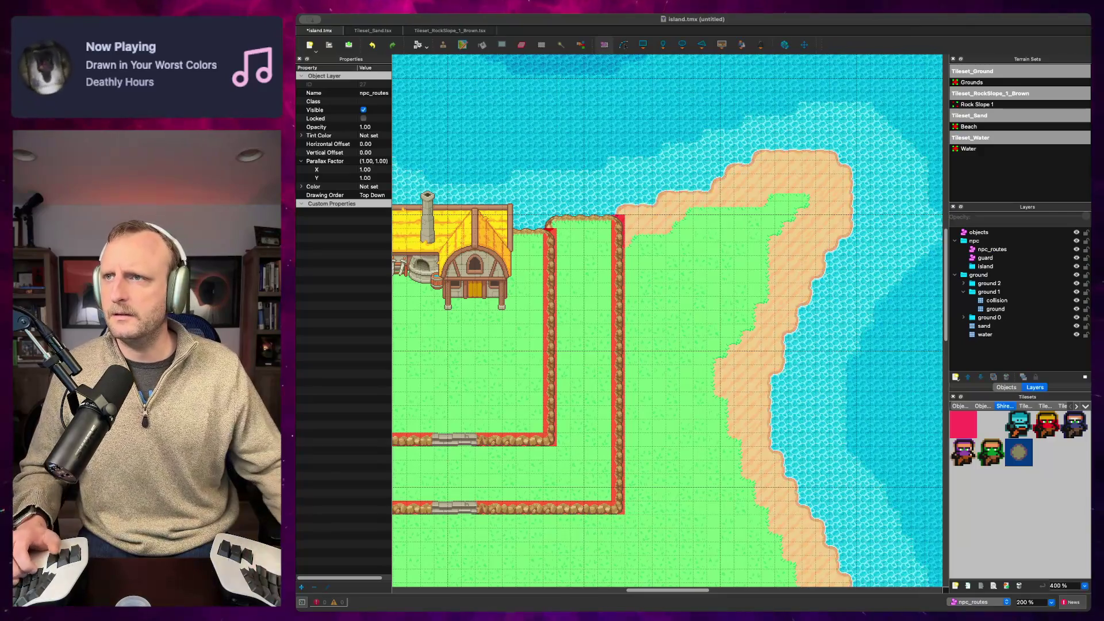
{"action": "key", "text": "Delete"}
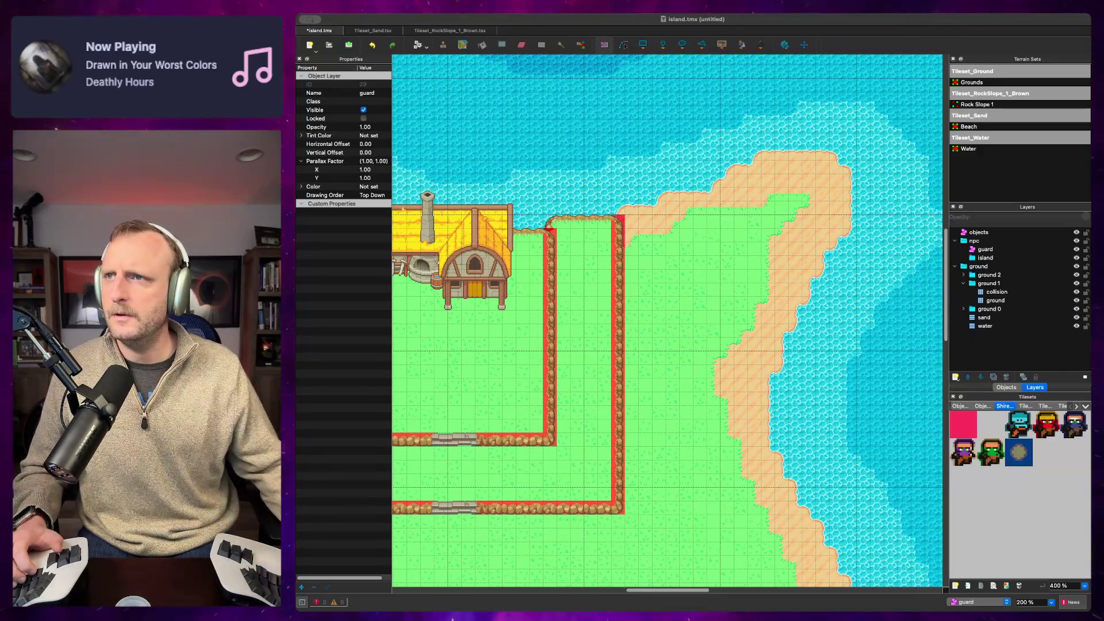
{"action": "left_click_drag", "start_coordinate": [977, 249], "coordinate": [999, 259]}
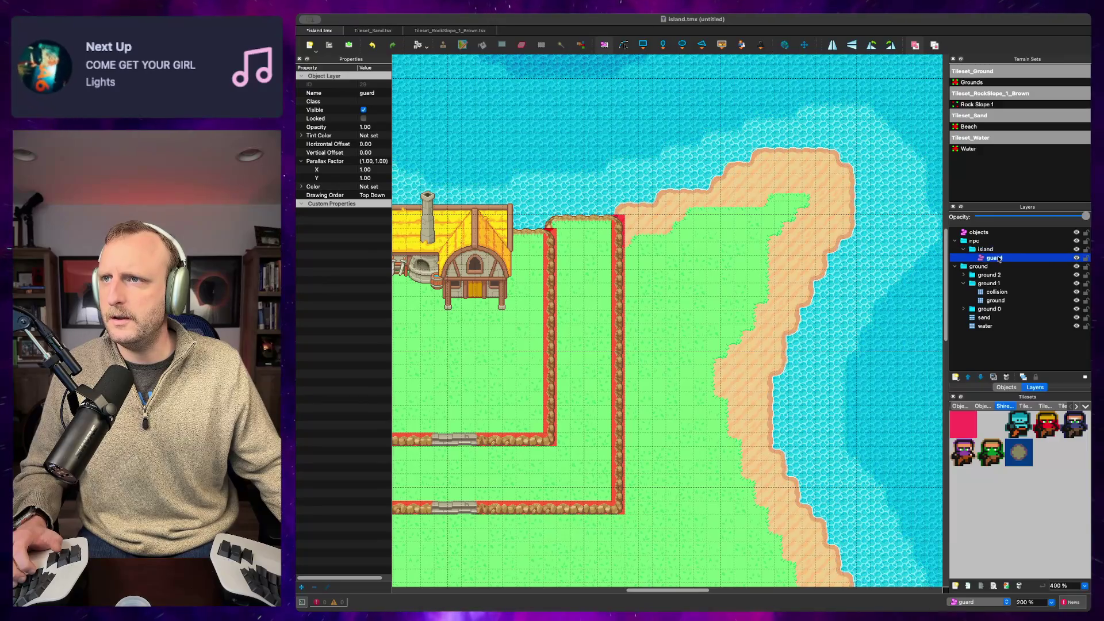
Step: Place a Player Spawn tile object on the northern beach in the objects layer
{"action": "left_click", "coordinate": [976, 232]}
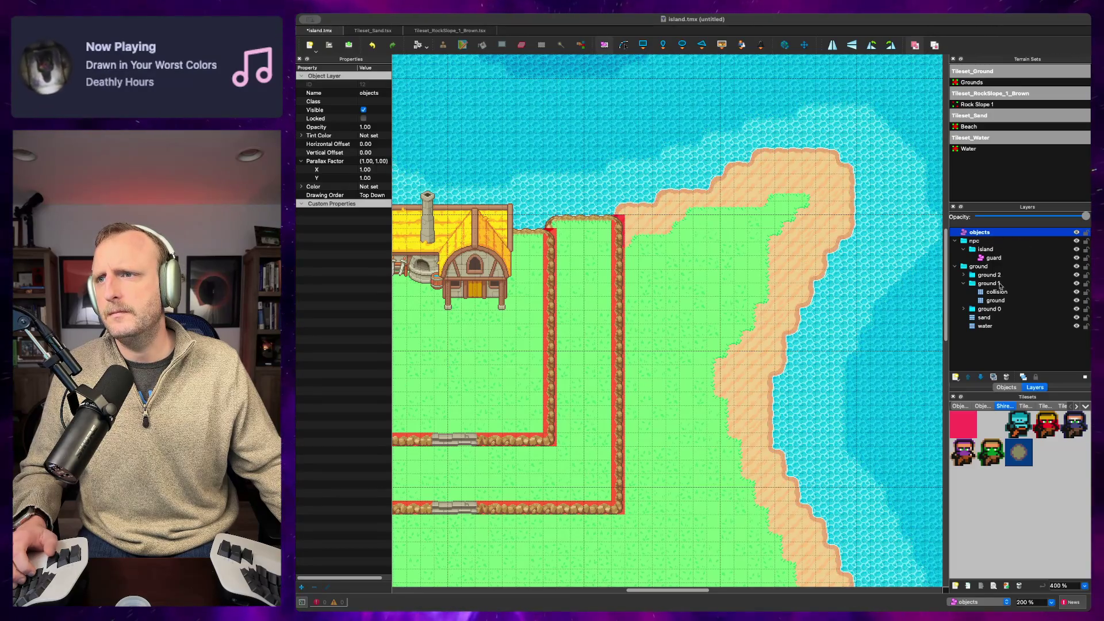
{"action": "left_click", "coordinate": [1018, 424]}
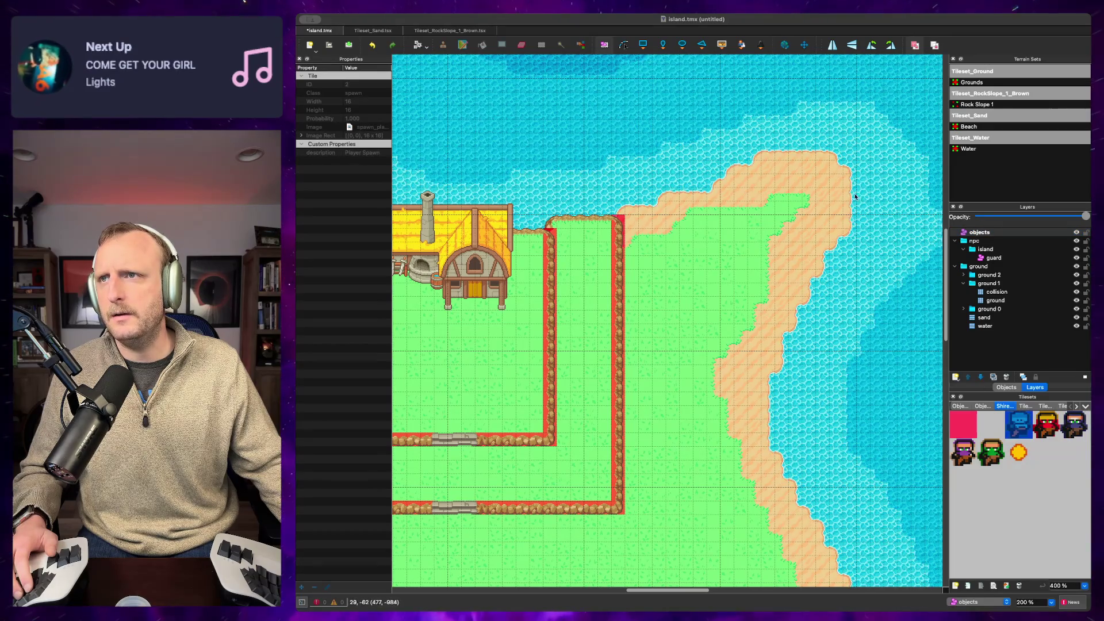
{"action": "left_click", "coordinate": [978, 233]}
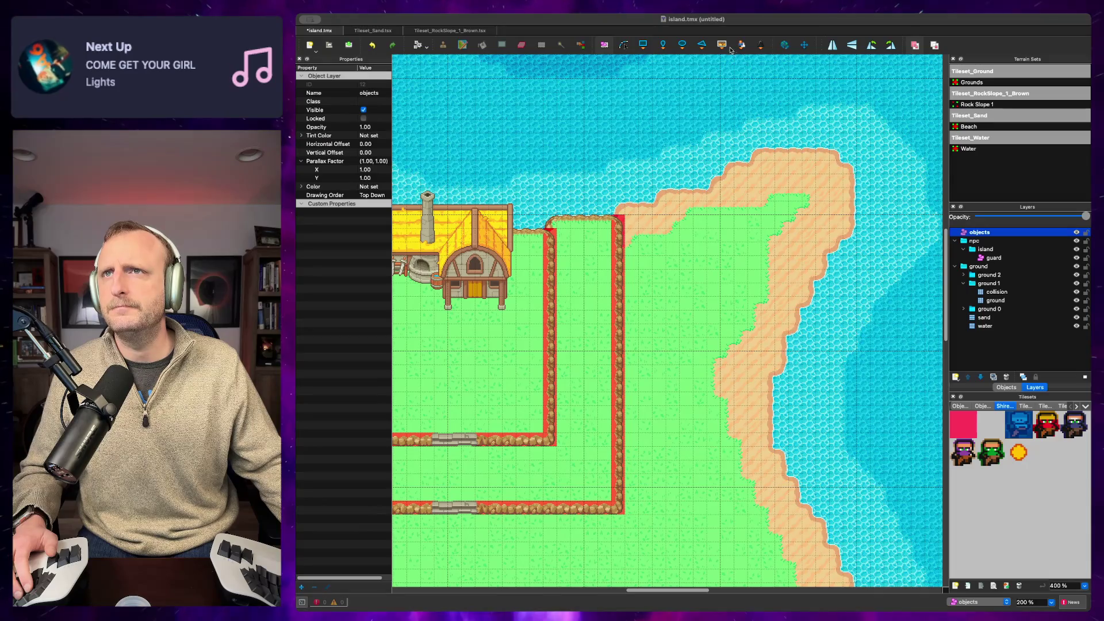
{"action": "left_click", "coordinate": [783, 208]}
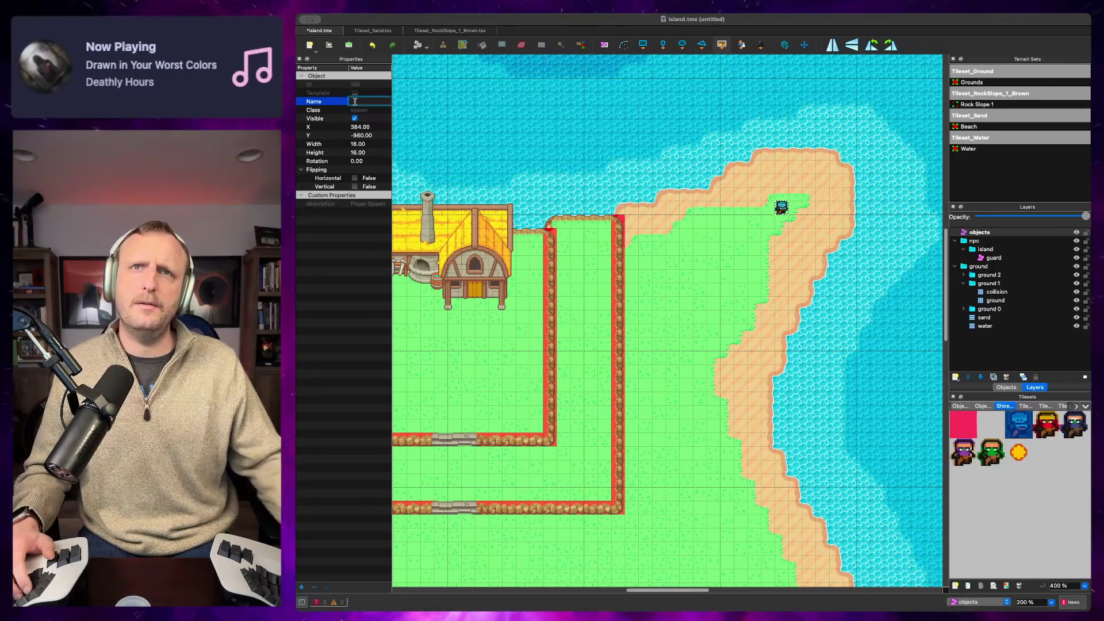
Step: Enter spawn_point as the Player Spawn object's name in the Properties panel
{"action": "type", "text": "spawn_"}
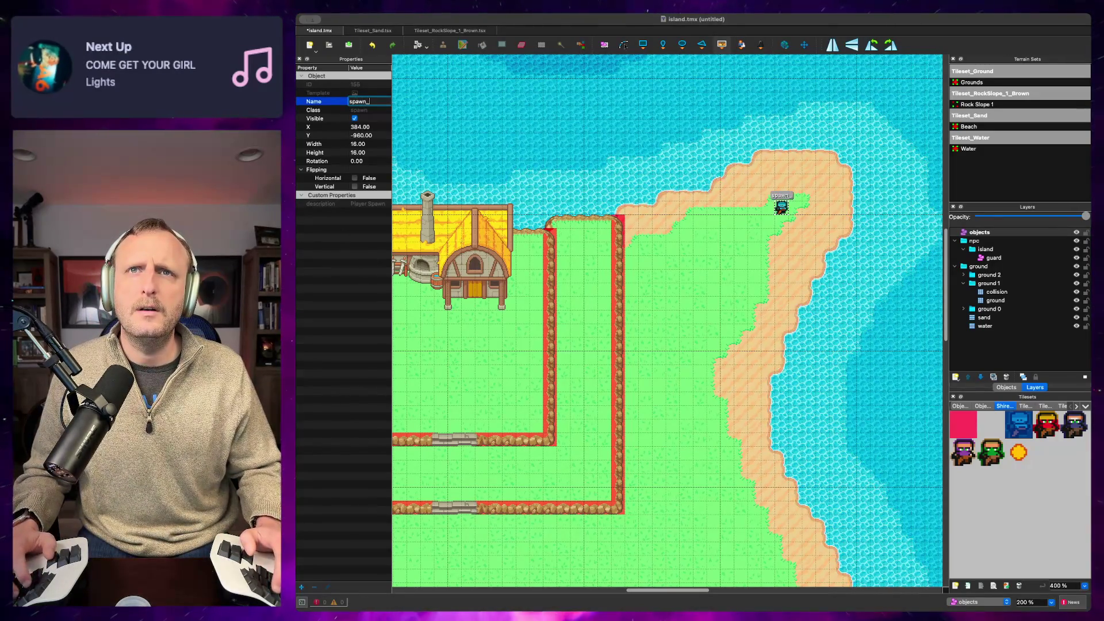
{"action": "type", "text": "pl"}
{"action": "key", "text": "Return"}
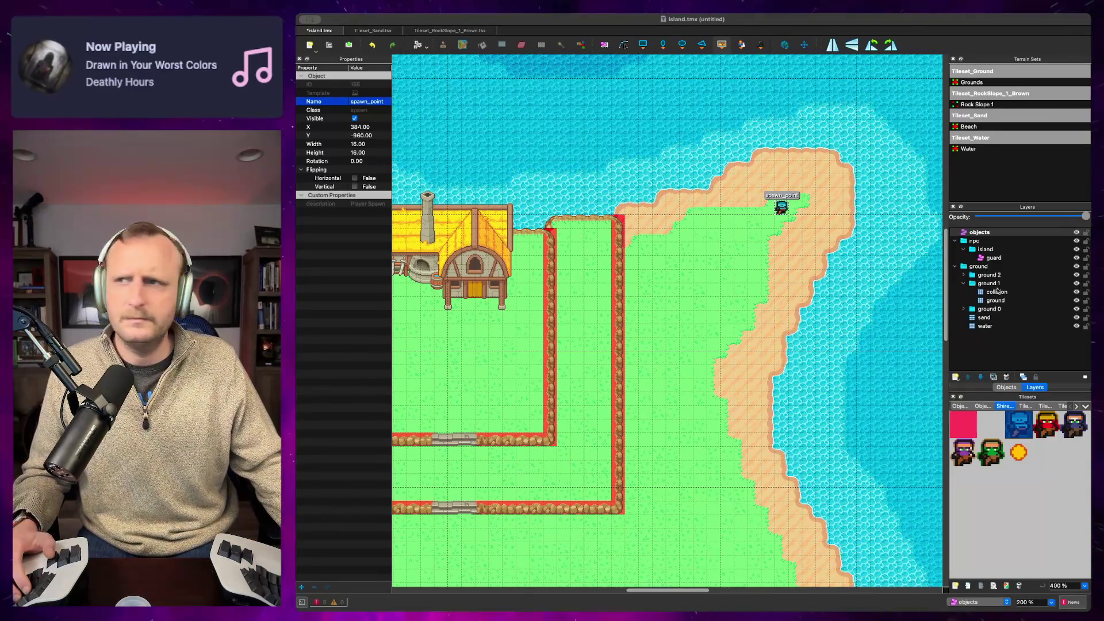
{"action": "left_click", "coordinate": [994, 258]}
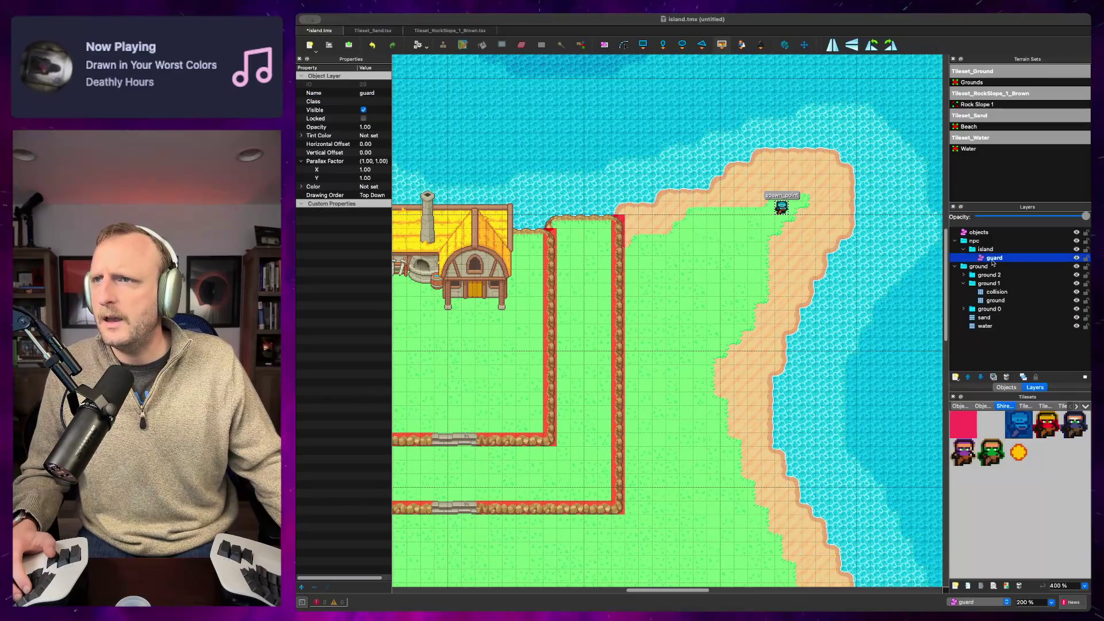
Step: Stamp route-waypoint coin tiles in a square loop below the fenced house on the guard layer
{"action": "left_click", "coordinate": [1016, 453]}
{"action": "left_click", "coordinate": [990, 453]}
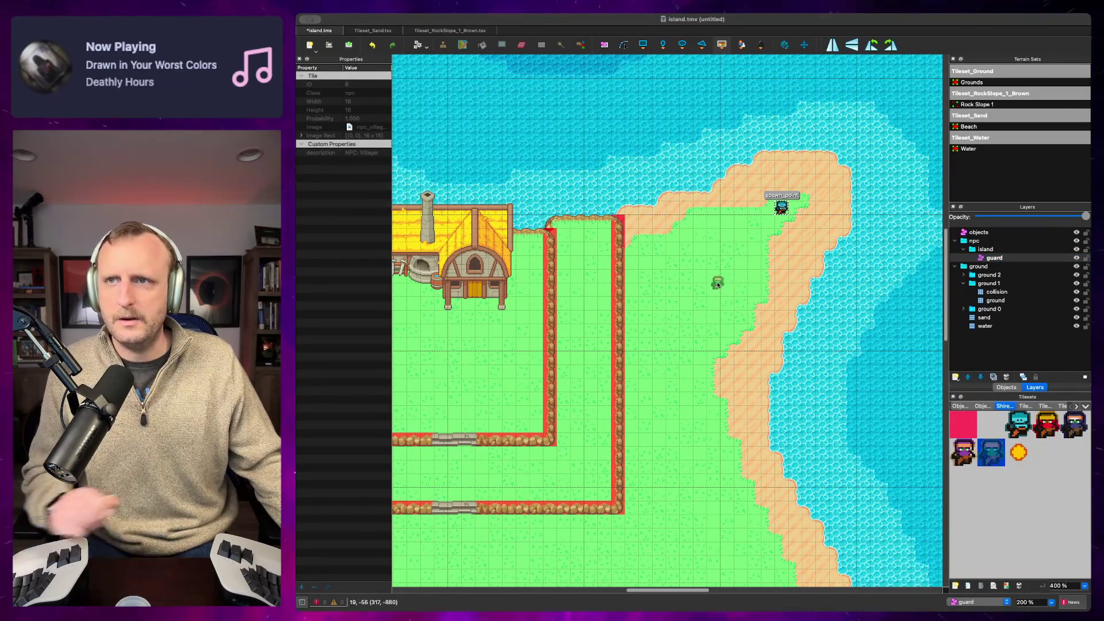
{"action": "left_click", "coordinate": [1018, 454]}
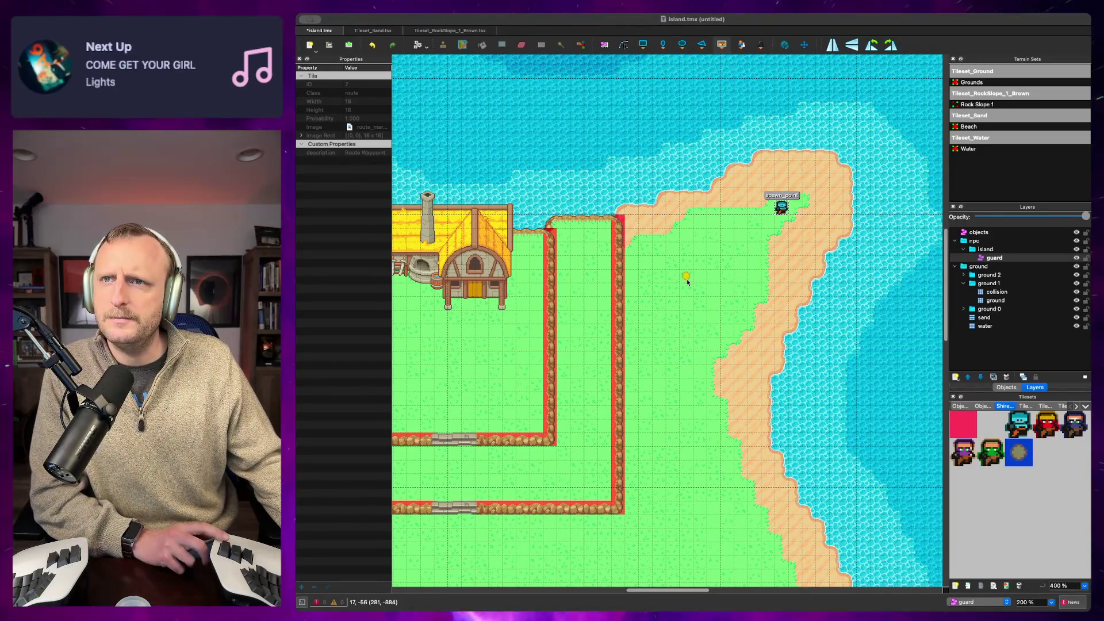
{"action": "scroll", "coordinate": [693, 302], "scroll_direction": "down", "scroll_amount": 5}
{"action": "scroll", "coordinate": [693, 302], "scroll_direction": "left", "scroll_amount": 5}
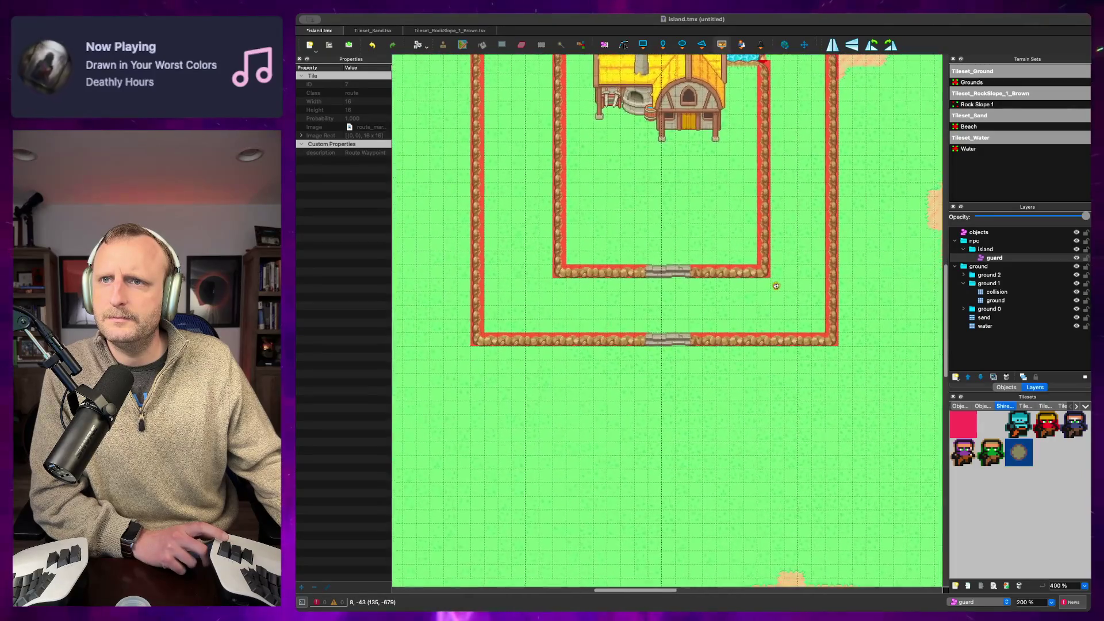
{"action": "left_click", "coordinate": [665, 151]}
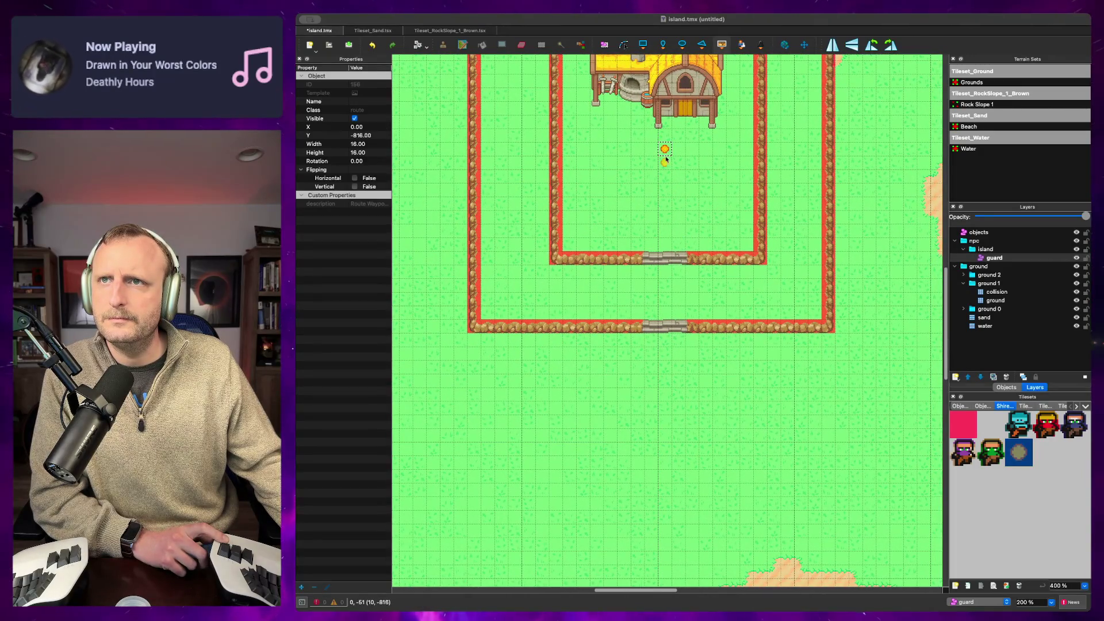
{"action": "left_click", "coordinate": [665, 195]}
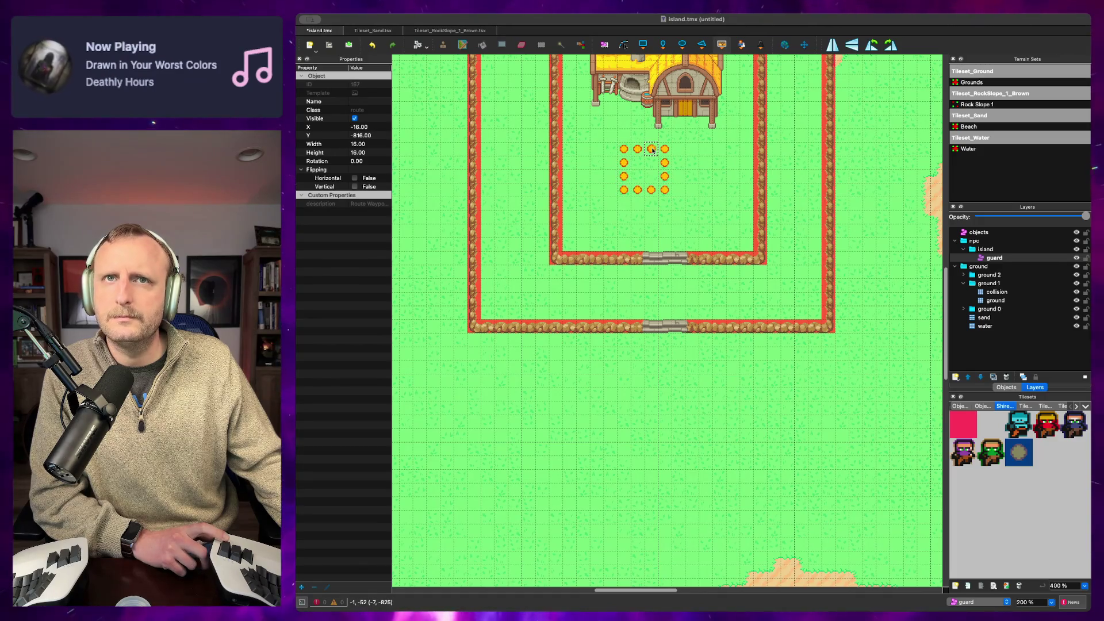
{"action": "key", "text": "super+Tab"}
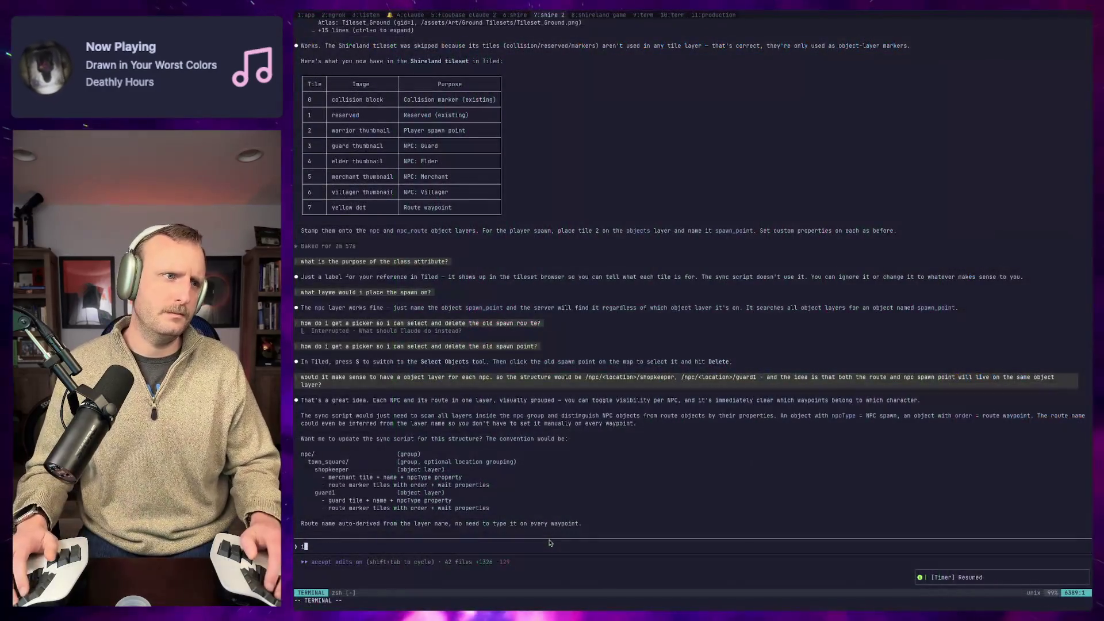
Step: Ask Claude Code for a faster way than clicking each waypoint to add its order number and wait time
{"action": "type", "text": "is there a fast way "}
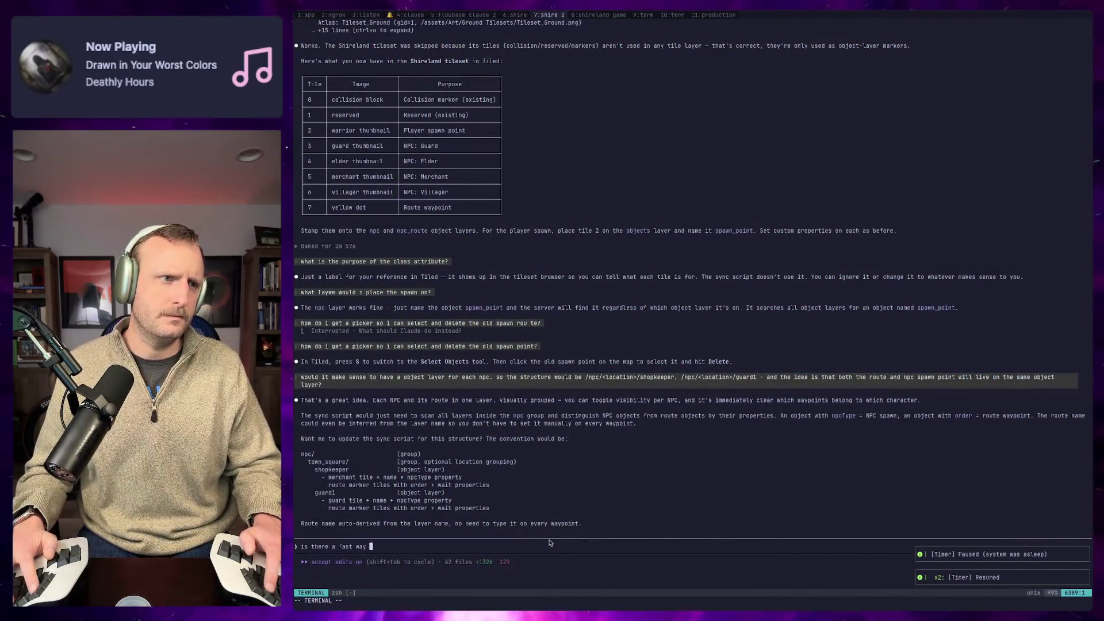
{"action": "type", "text": "to add data "}
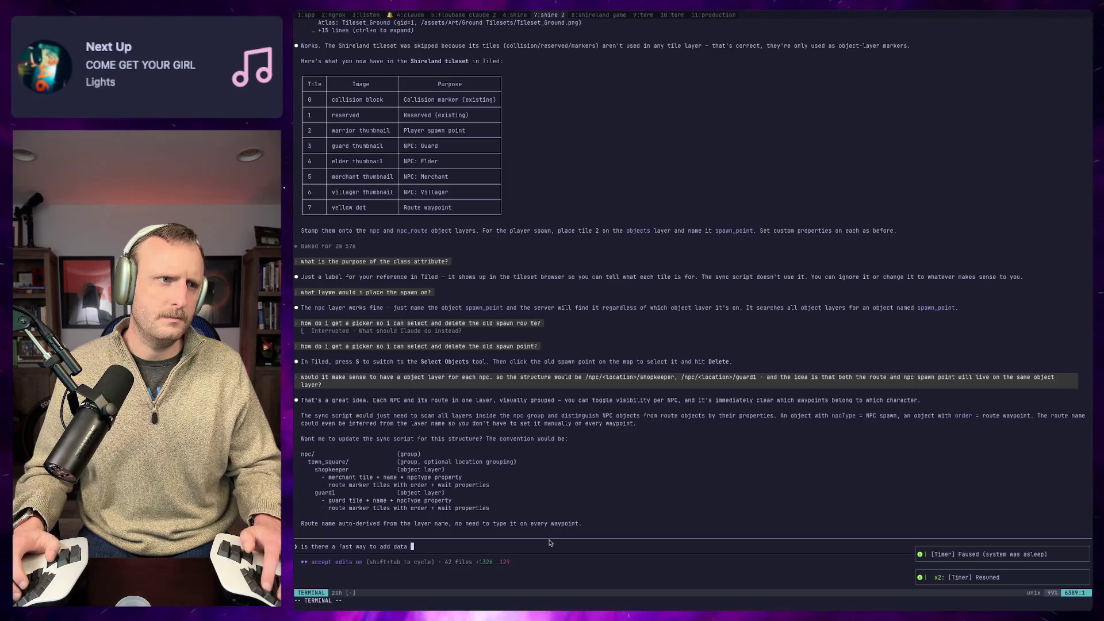
{"action": "type", "text": "to each of these points? so s"}
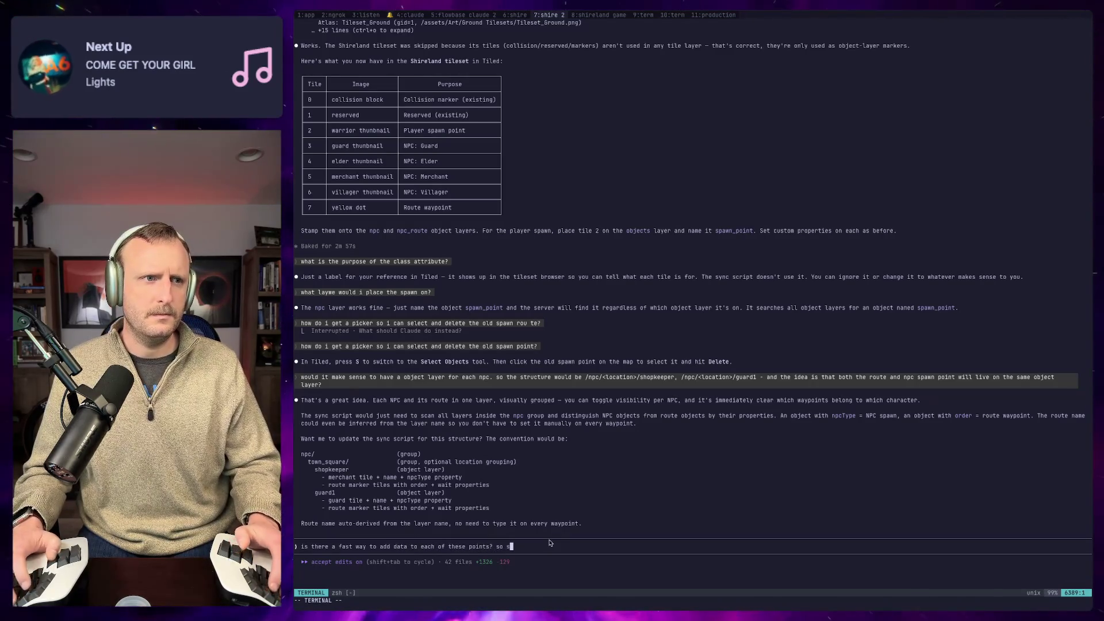
{"action": "key", "text": "BackSpace"}
{"action": "type", "text": "I"}
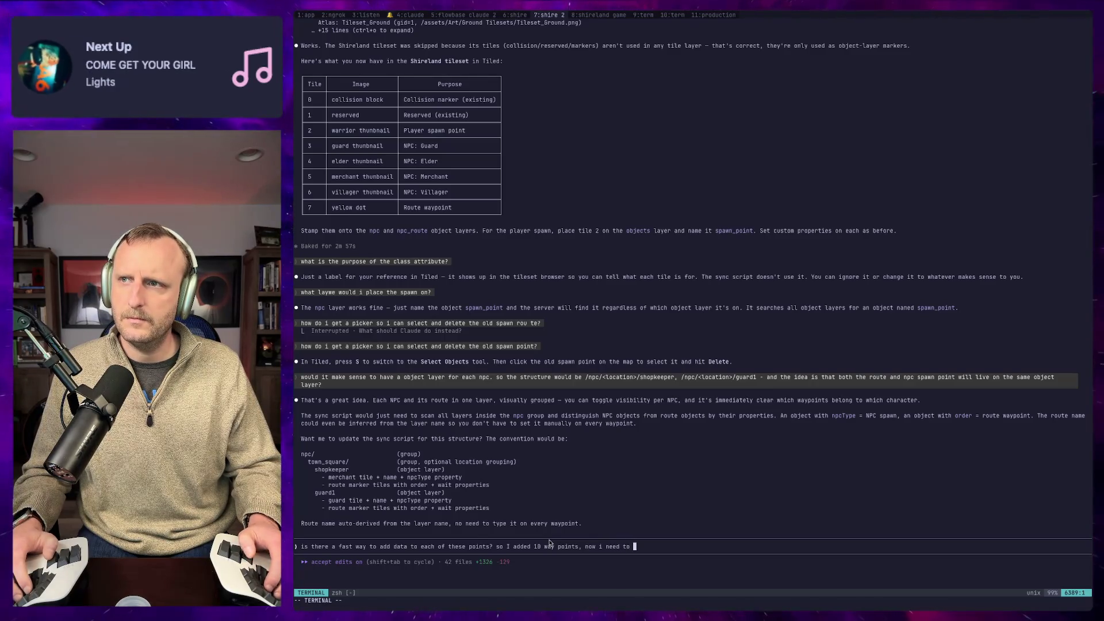
{"action": "type", "text": "click on "}
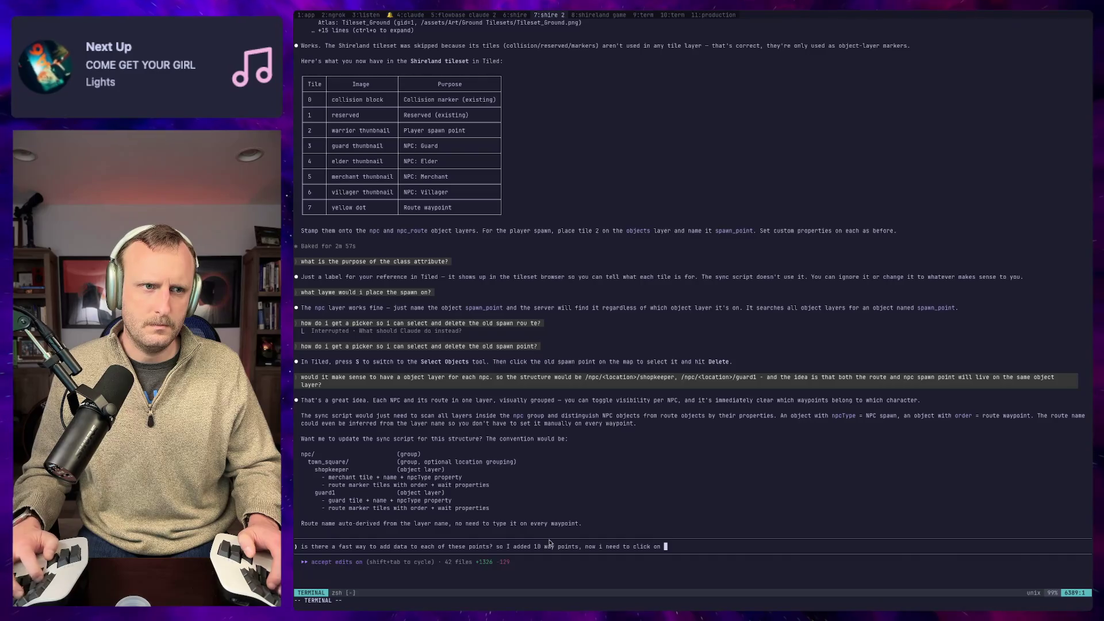
{"action": "type", "text": "each, add its order n"}
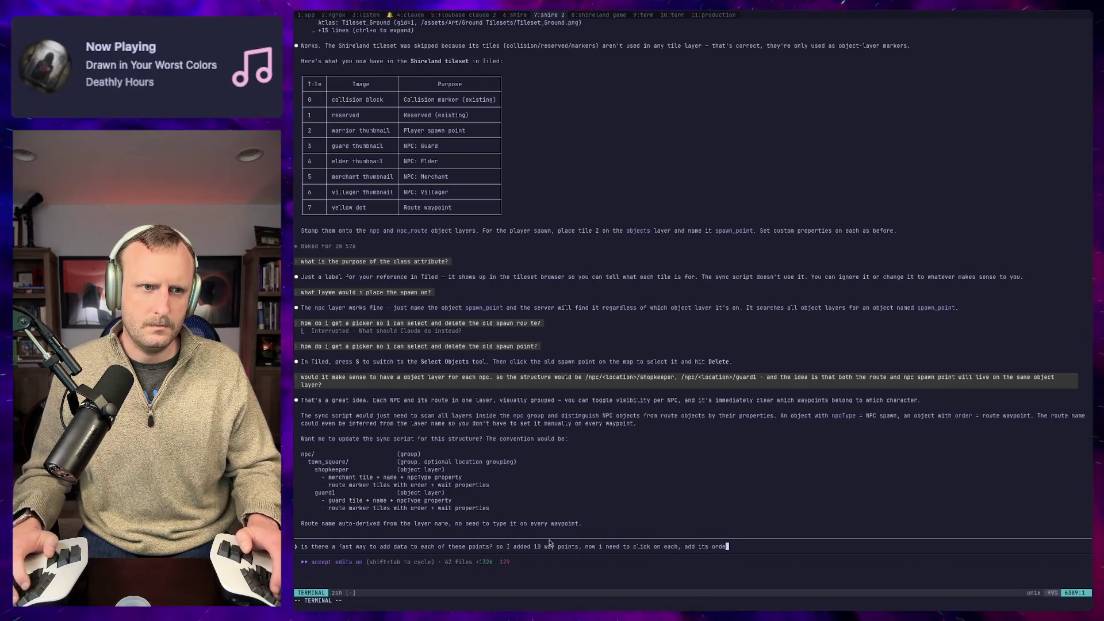
{"action": "type", "text": "umber,"}
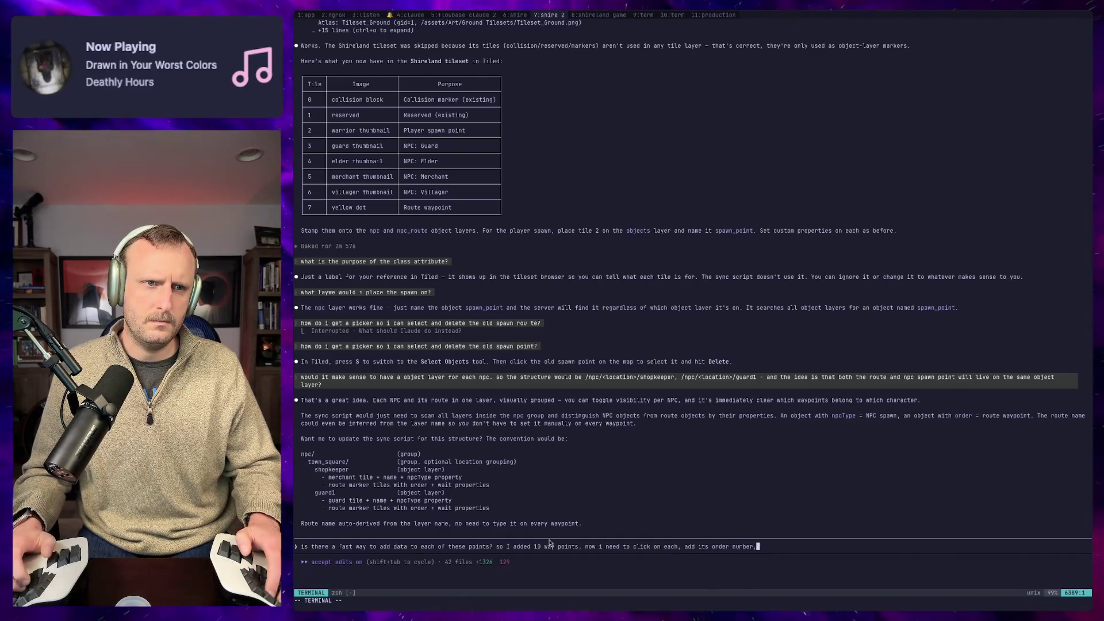
{"action": "type", "text": " and then wait time."}
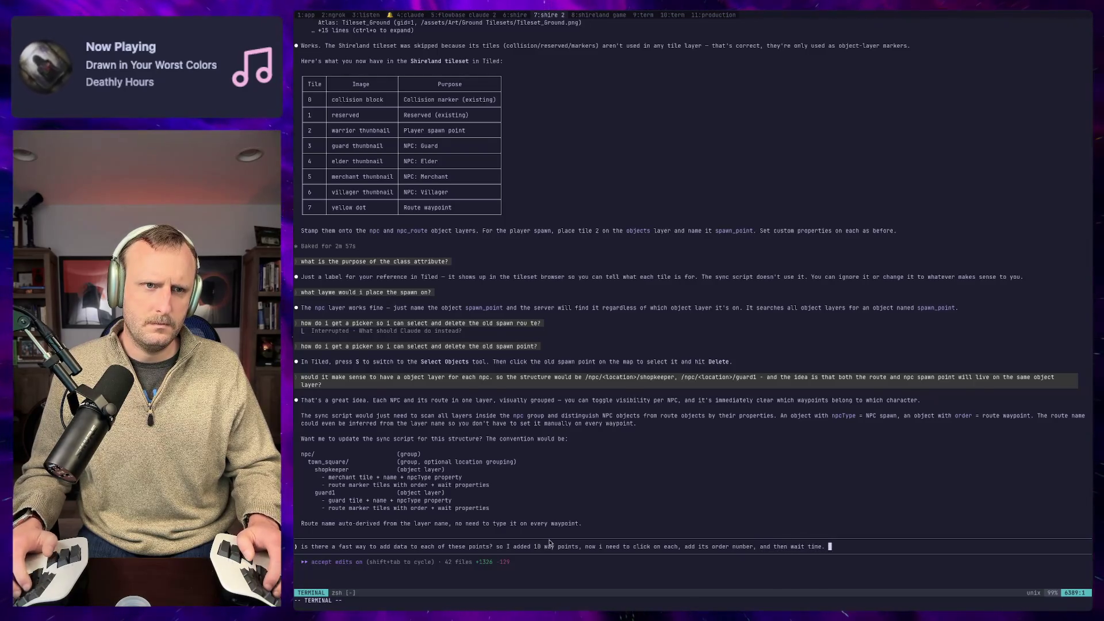
{"action": "key", "text": "Return"}
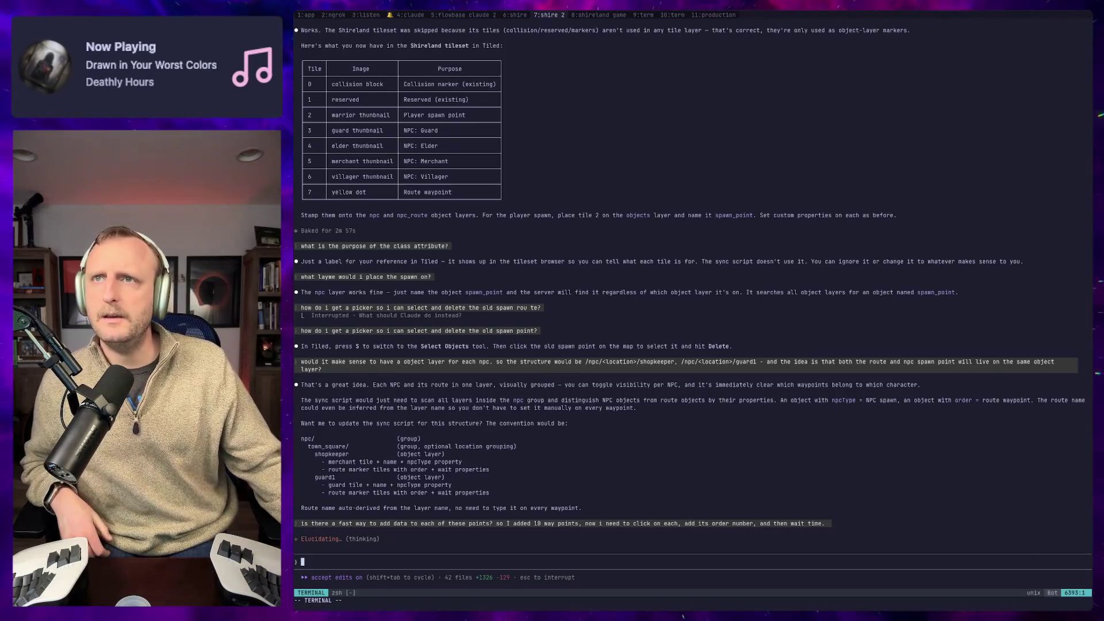
{"action": "key", "text": "super+Tab"}
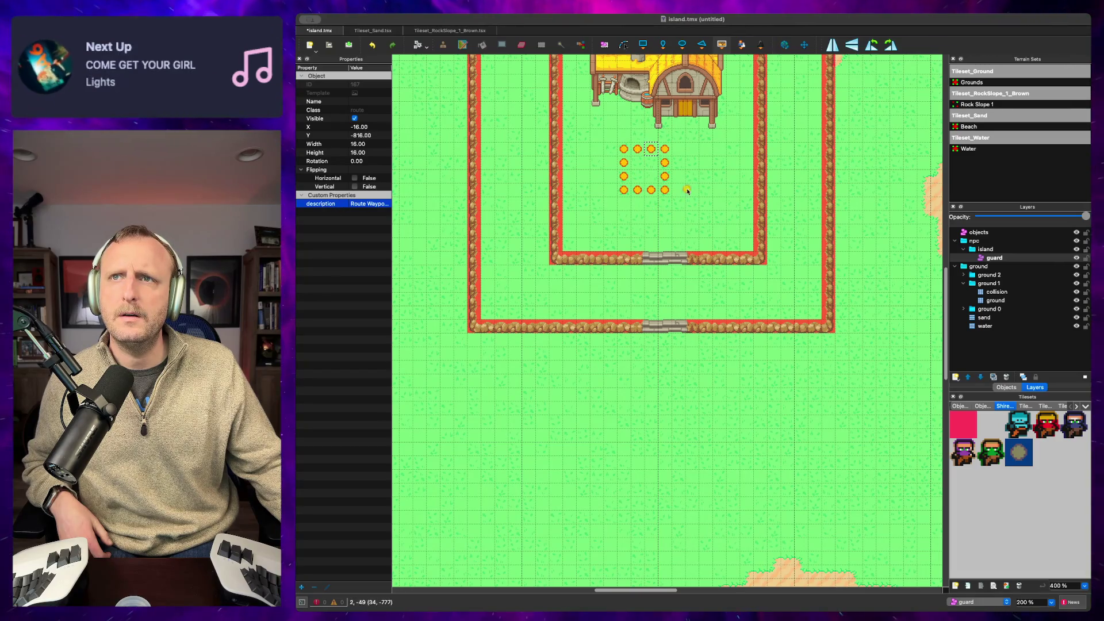
Step: Delete the square route's top waypoint and stamp a new one in the top-row gap
{"action": "key", "text": "Delete"}
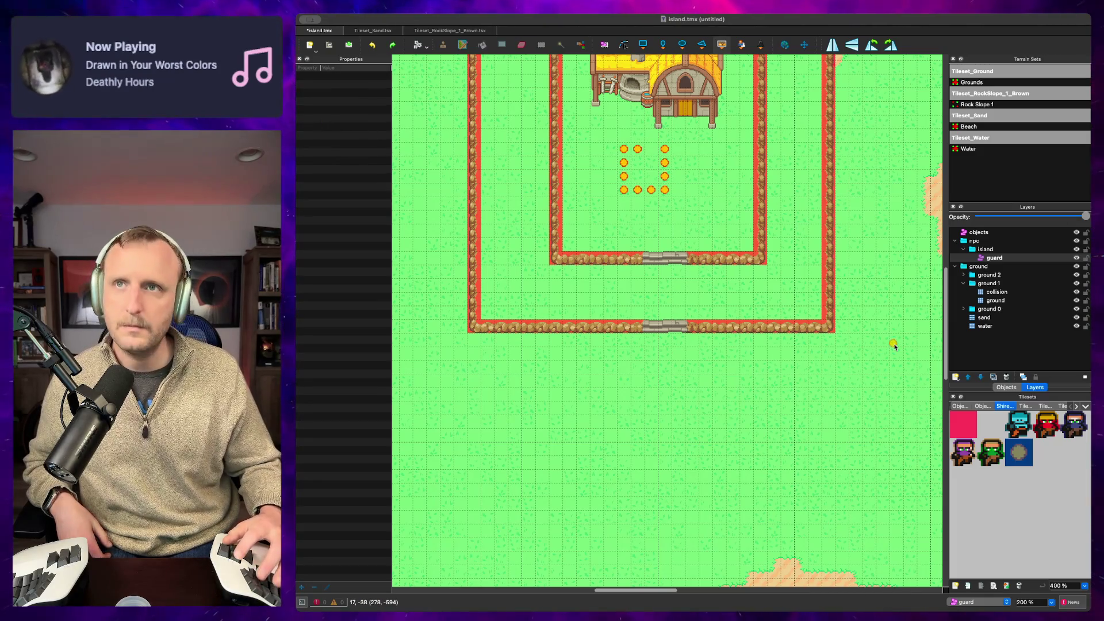
{"action": "left_click", "coordinate": [647, 151]}
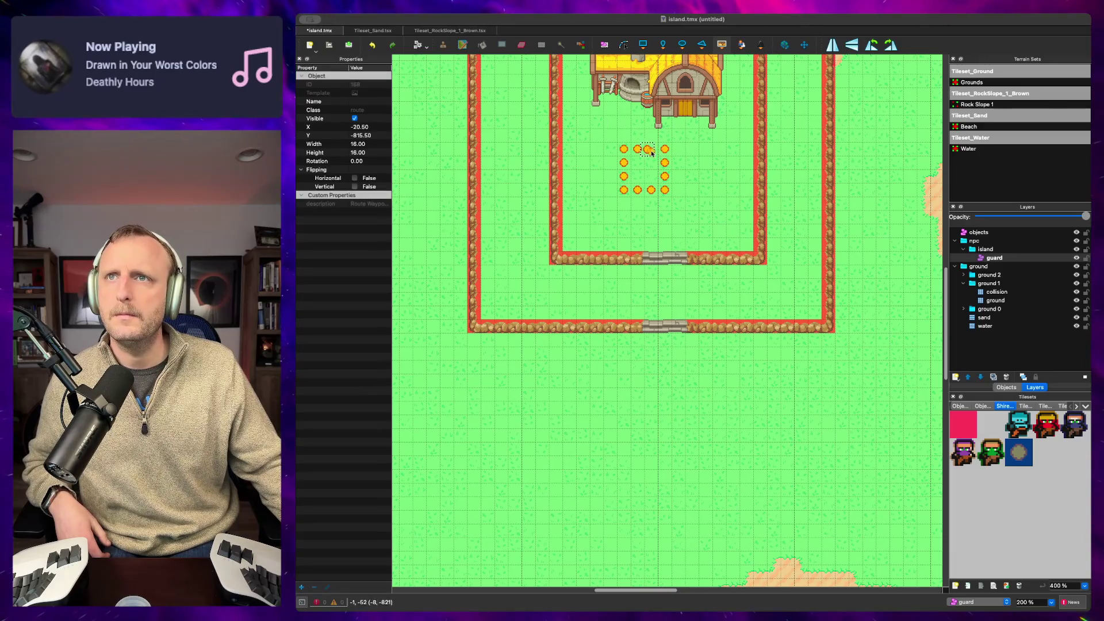
{"action": "key", "text": "super+a"}
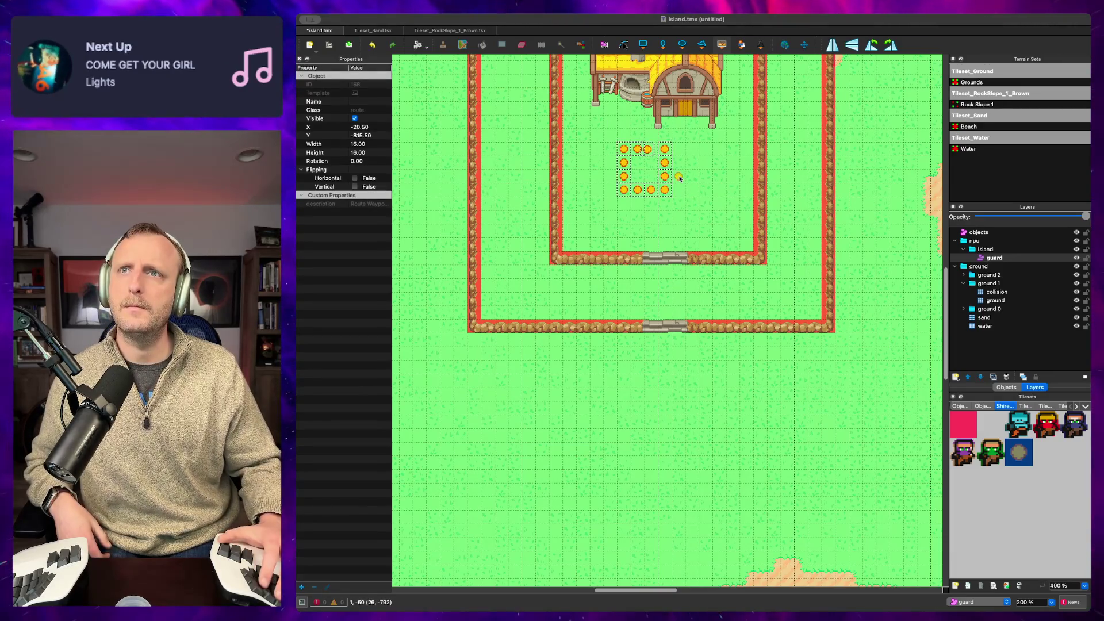
{"action": "left_click", "coordinate": [680, 169]}
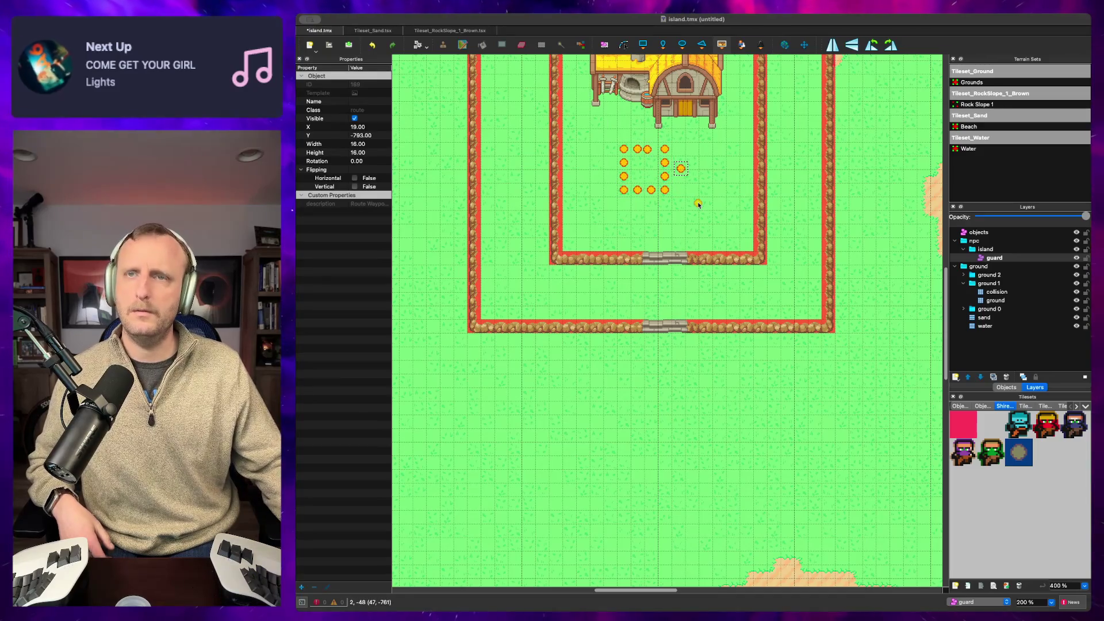
{"action": "key", "text": "super+z"}
{"action": "key", "text": "super+z"}
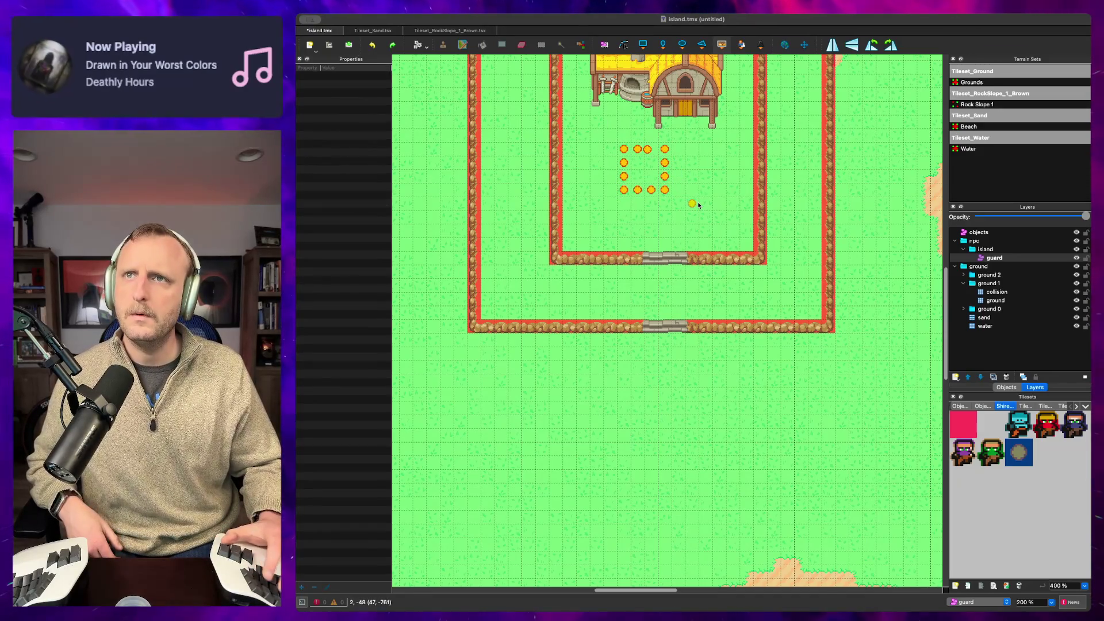
{"action": "left_click", "coordinate": [651, 149]}
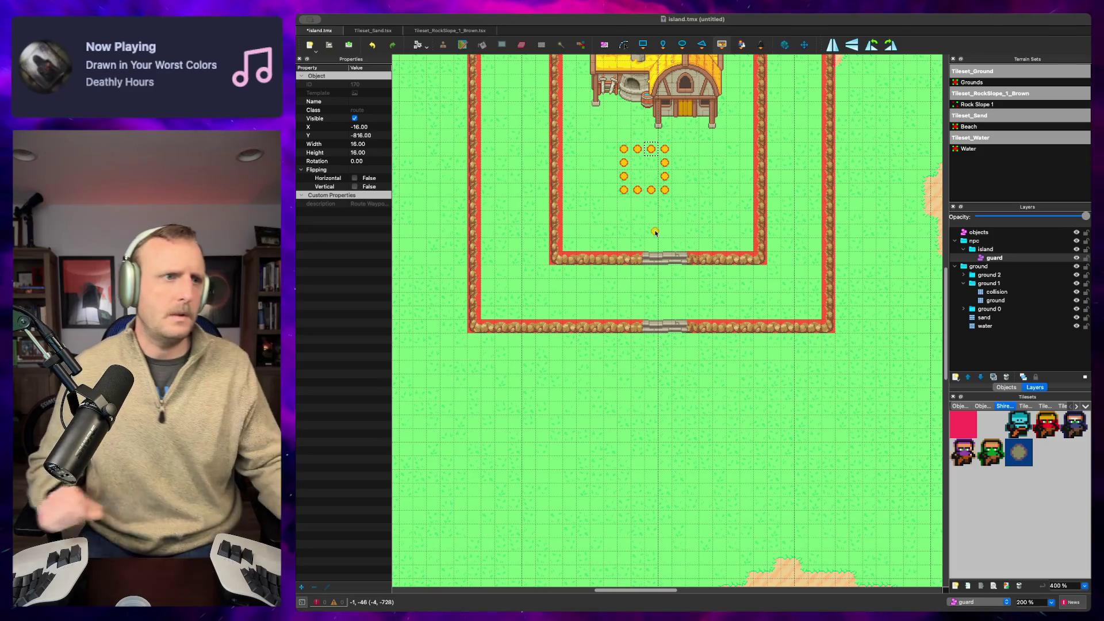
{"action": "key", "text": "super+Tab"}
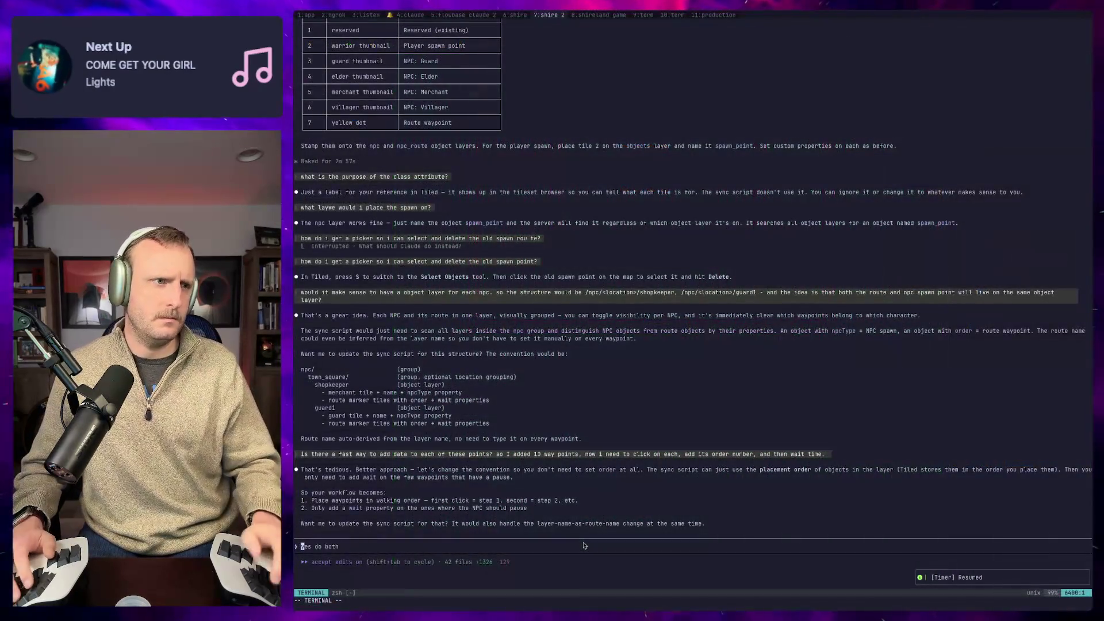
Step: Ask Claude Code: "how does that work with tiles that have two touching ?"
{"action": "type", "text": "how does that wo"}
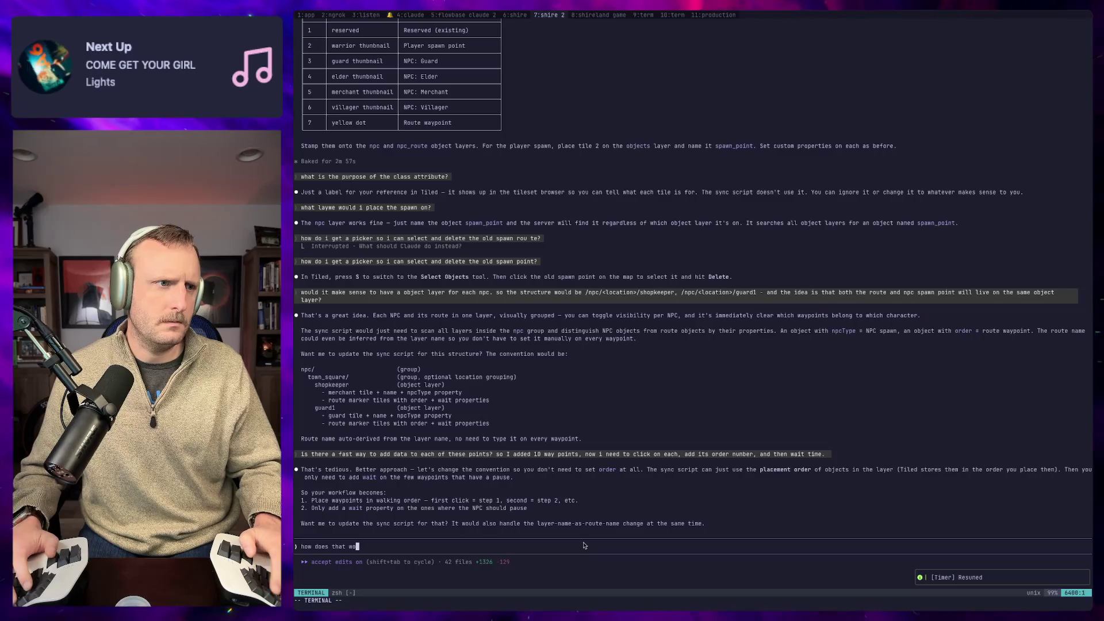
{"action": "type", "text": "rk for gr"}
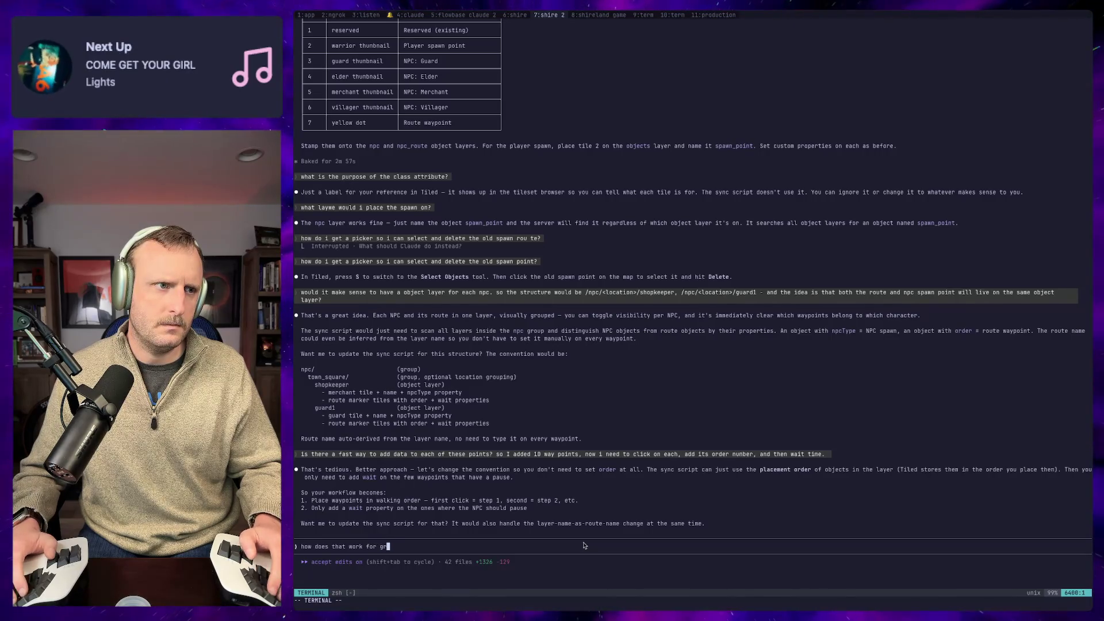
{"action": "key", "text": "BackSpace"}
{"action": "key", "text": "BackSpace"}
{"action": "type", "text": "tiles wi"}
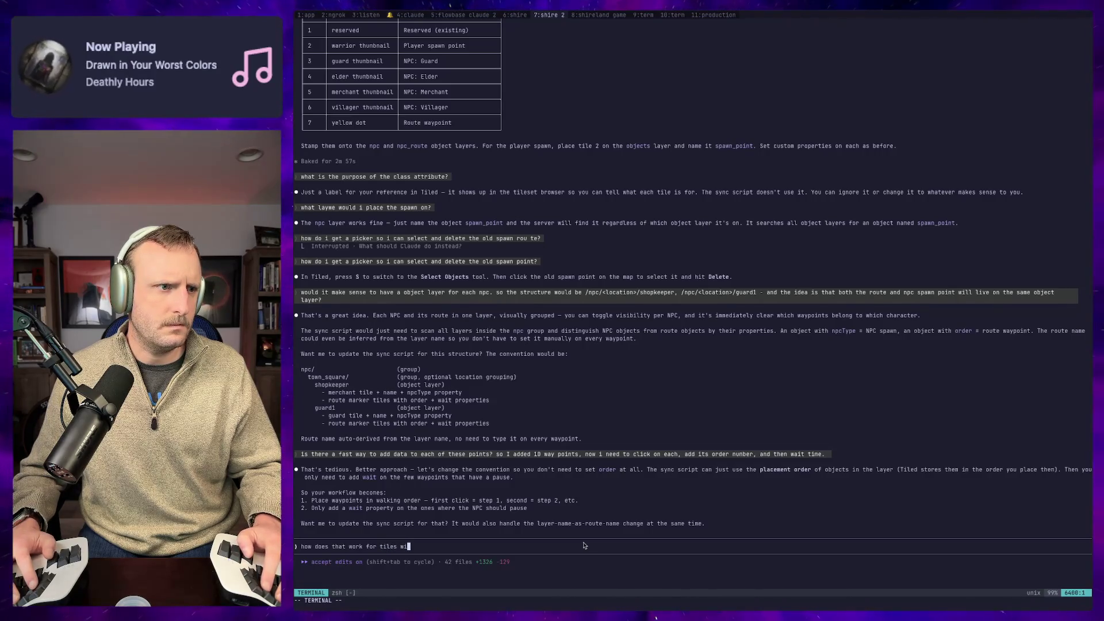
{"action": "type", "text": "th the smae"}
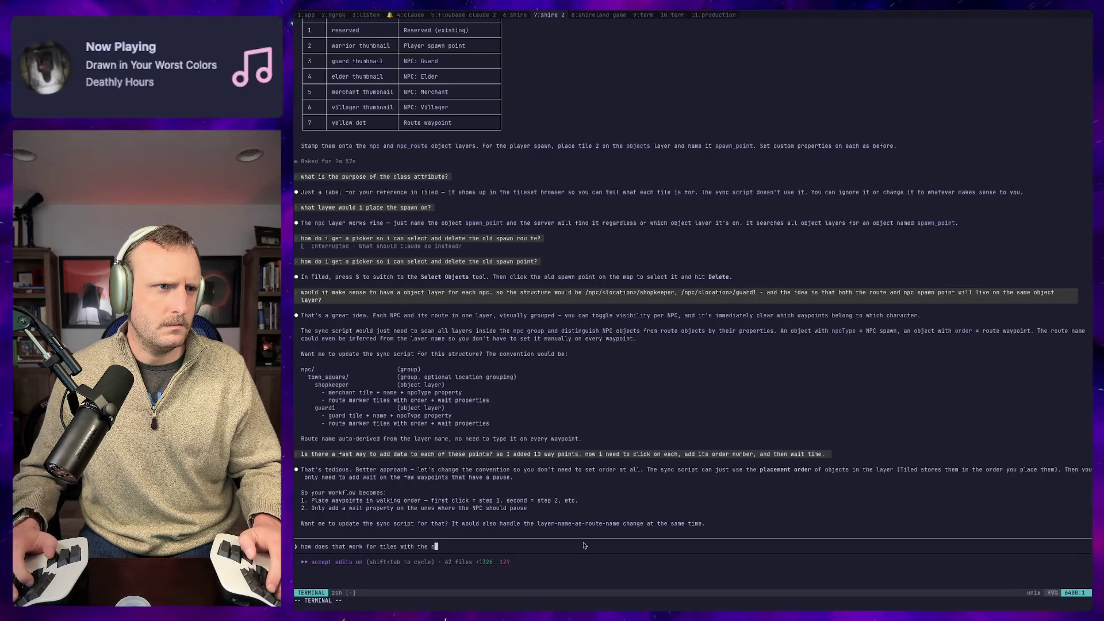
{"action": "key", "text": "BackSpace"}
{"action": "key", "text": "BackSpace"}
{"action": "key", "text": "BackSpace"}
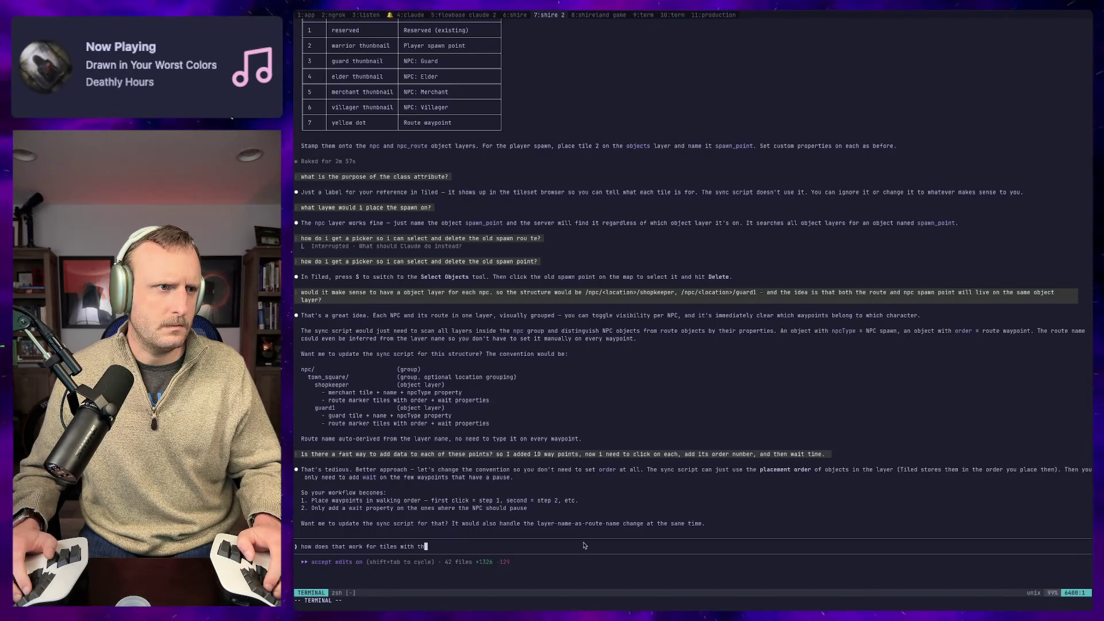
{"action": "key", "text": "BackSpace"}
{"action": "key", "text": "BackSpace"}
{"action": "key", "text": "BackSpace"}
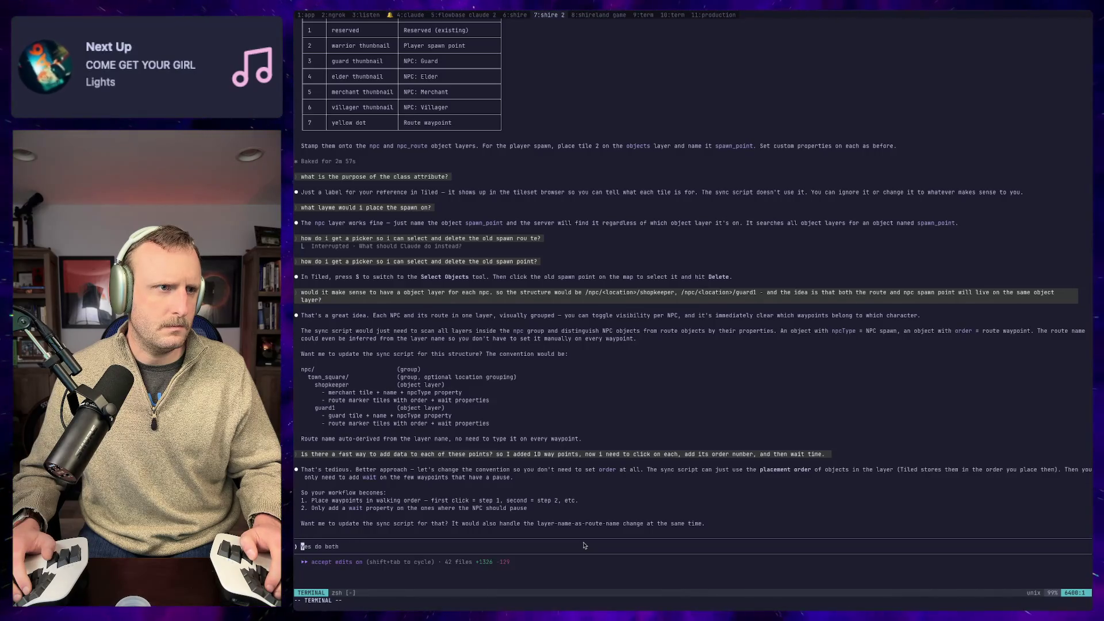
{"action": "type", "text": "how doesthat work w"}
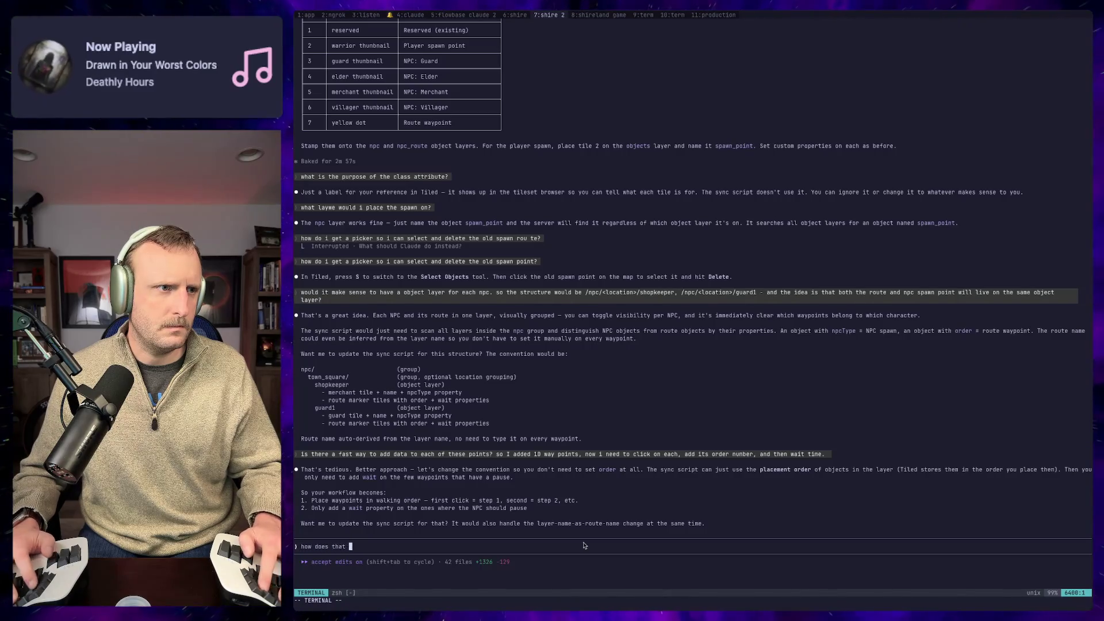
{"action": "type", "text": "ith tiles that"}
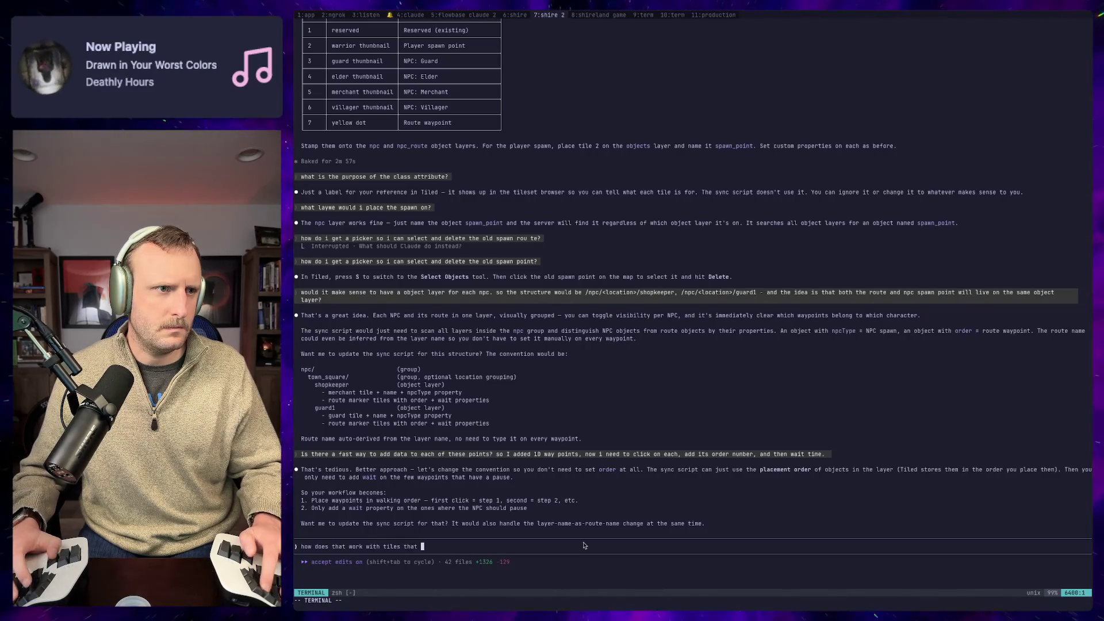
{"action": "type", "text": " have two touc"}
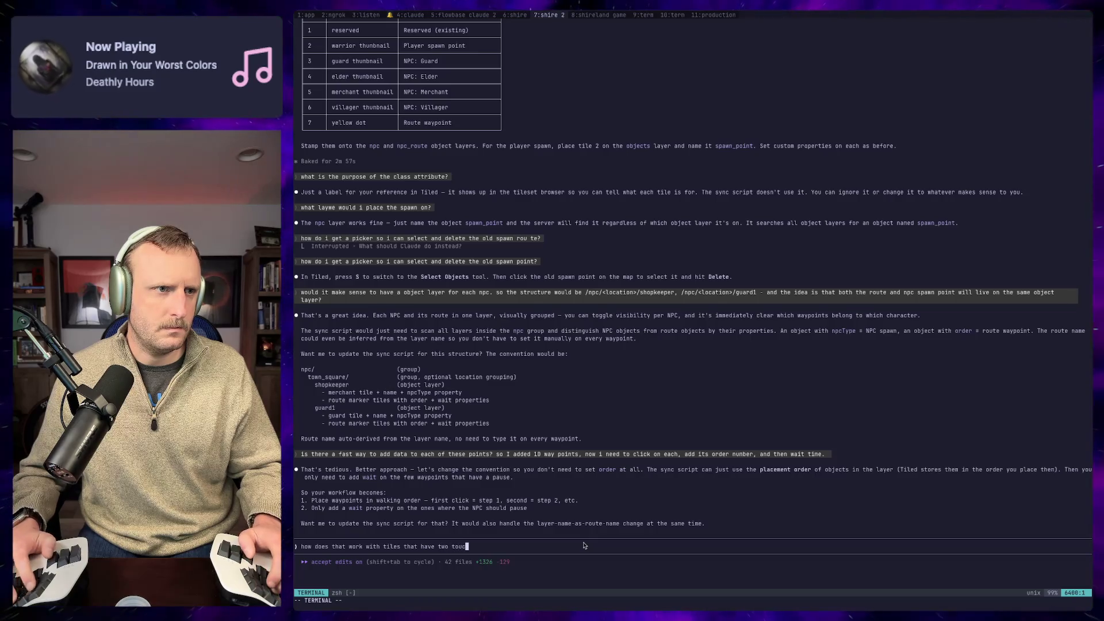
{"action": "type", "text": "hing -"}
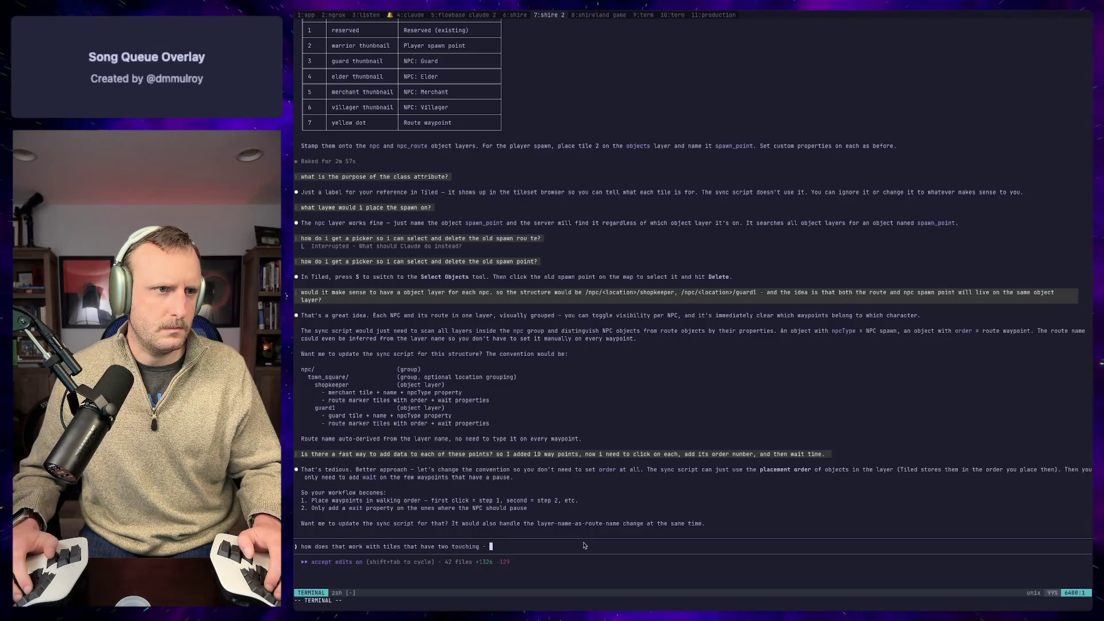
{"action": "key", "text": "BackSpace"}
{"action": "type", "text": "?"}
{"action": "key", "text": "Return"}
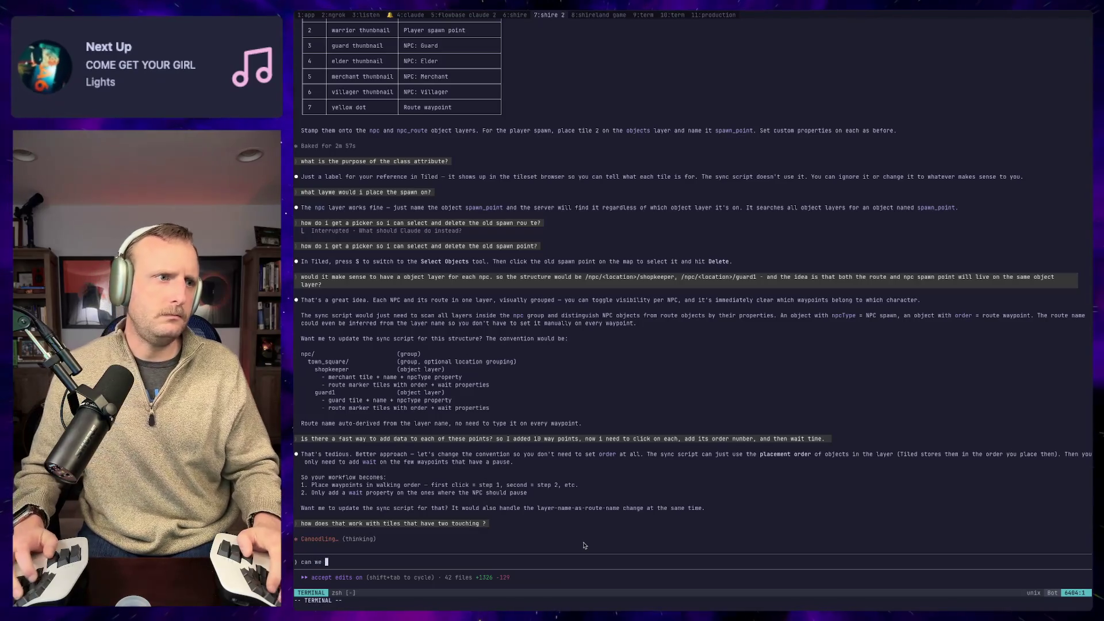
Step: Interrupt Claude and start asking whether a blue waypoint could represent a waypoint group
{"action": "key", "text": "Escape"}
{"action": "key", "text": "Escape"}
{"action": "type", "text": "ca"}
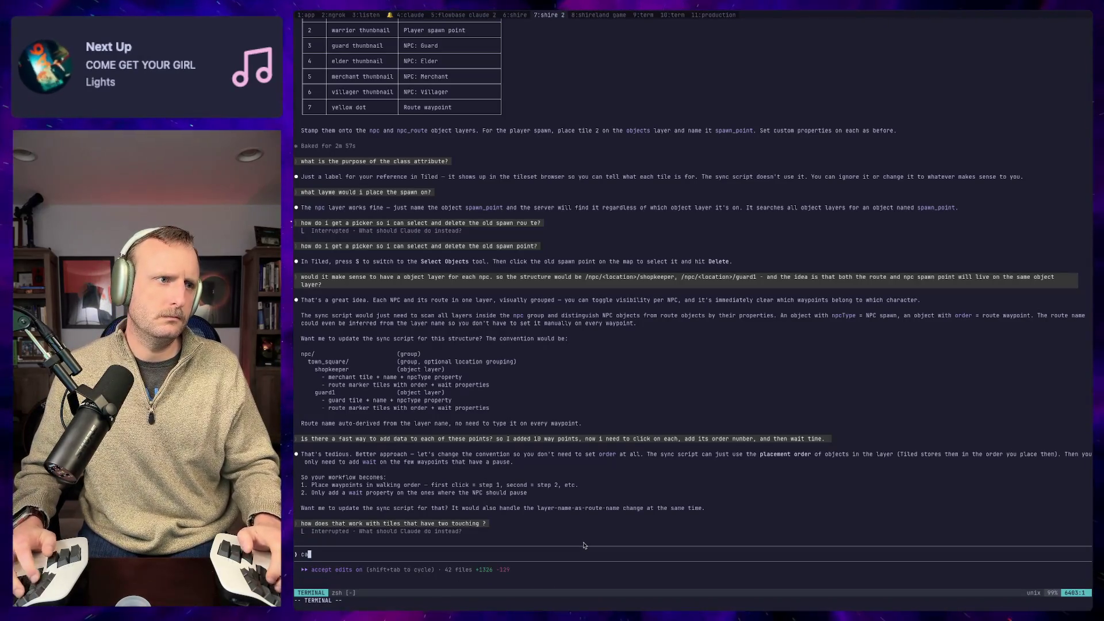
{"action": "type", "text": "n we have two way"}
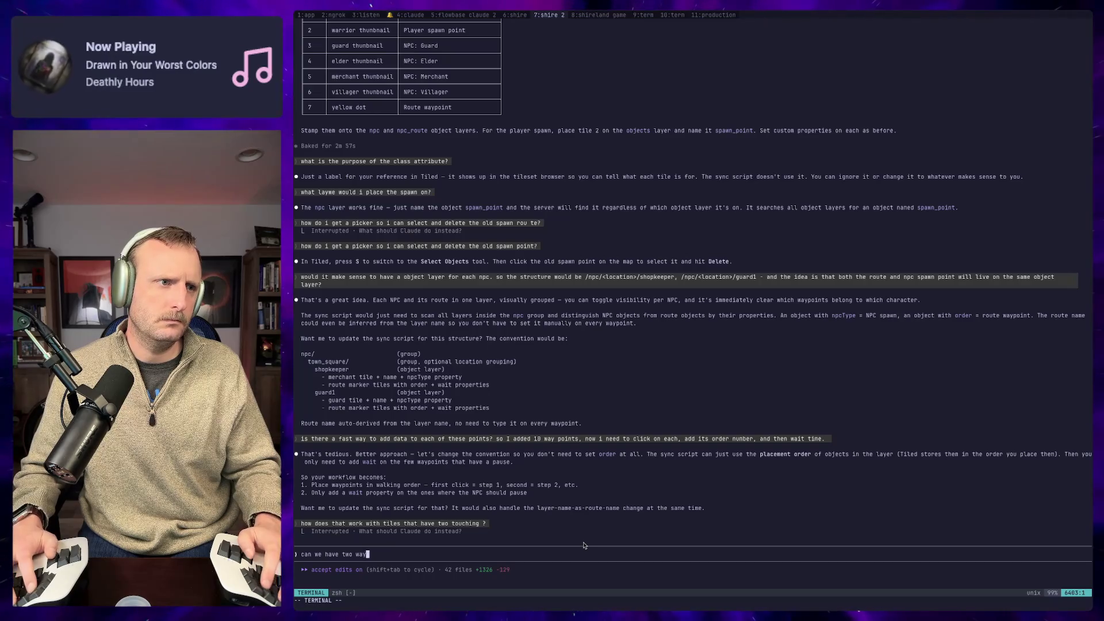
{"action": "type", "text": "point co"}
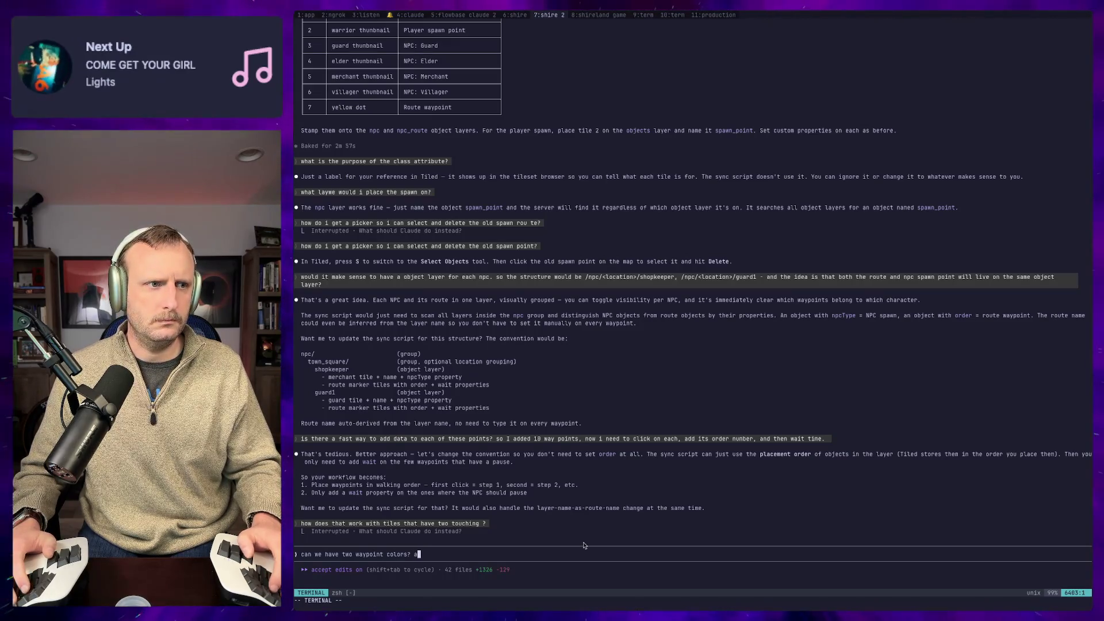
{"action": "type", "text": "lue on"}
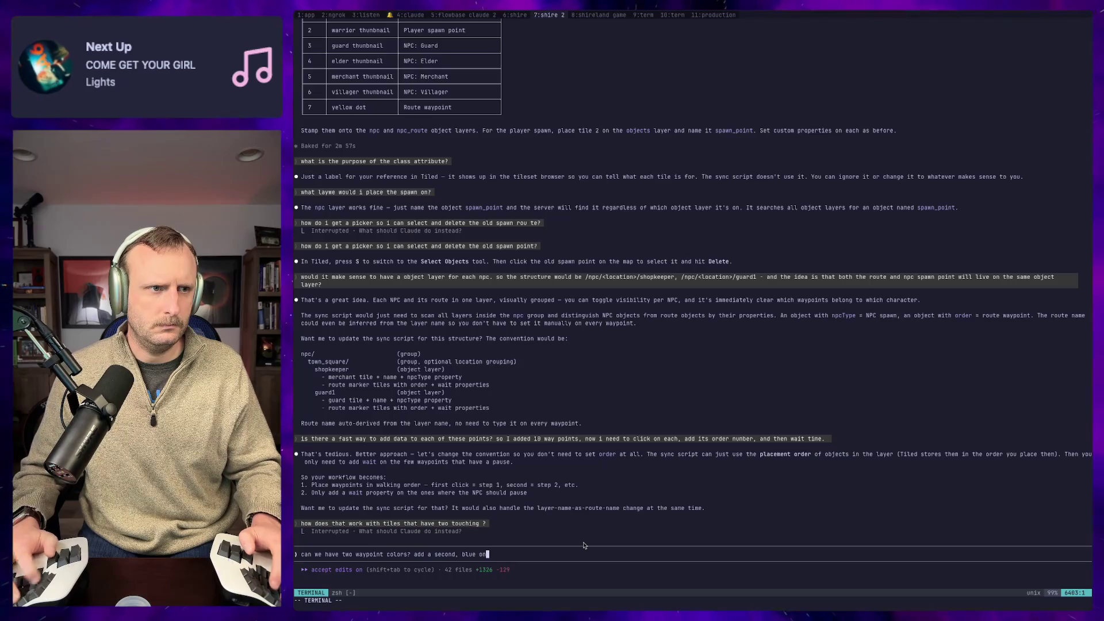
{"action": "type", "text": "e, that means"}
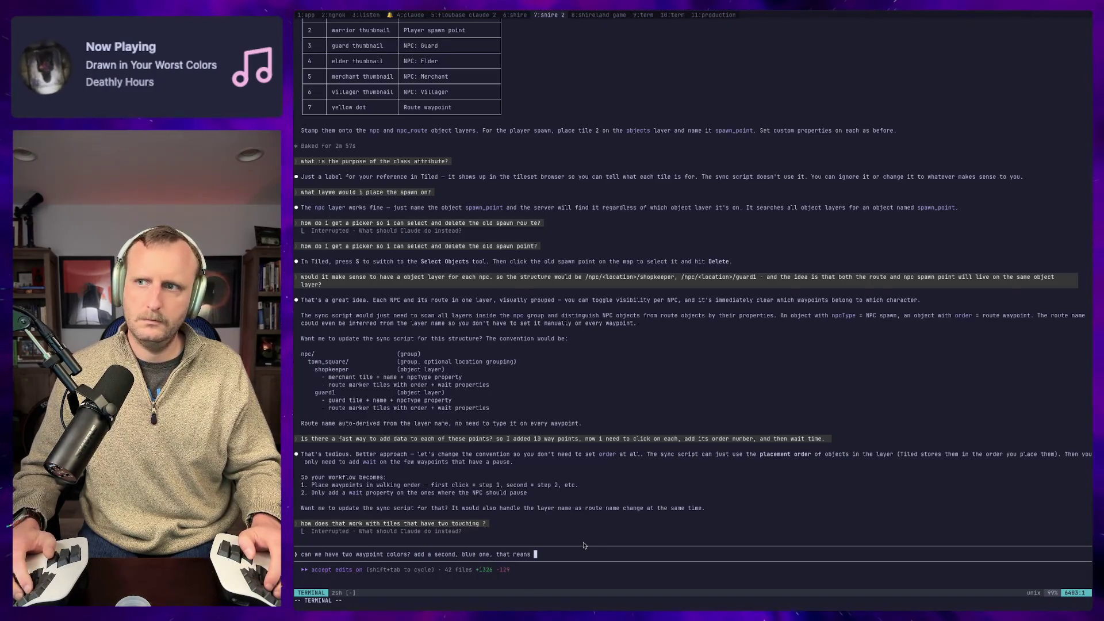
{"action": "key", "text": "BackSpace"}
{"action": "key", "text": "BackSpace"}
{"action": "key", "text": "BackSpace"}
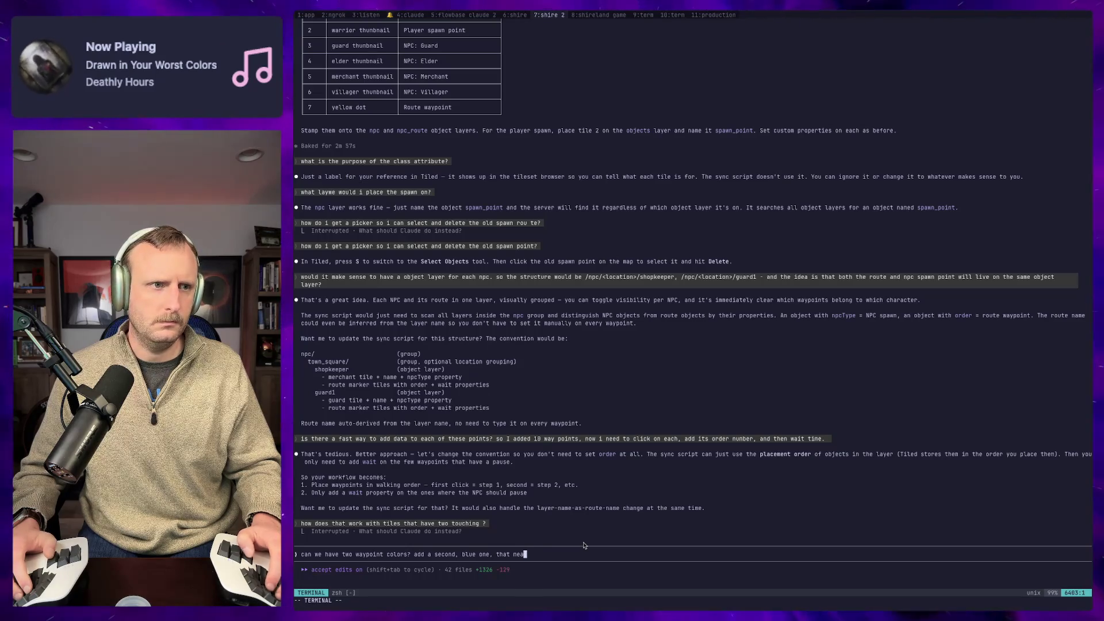
{"action": "type", "text": "represents a waypoint gr"}
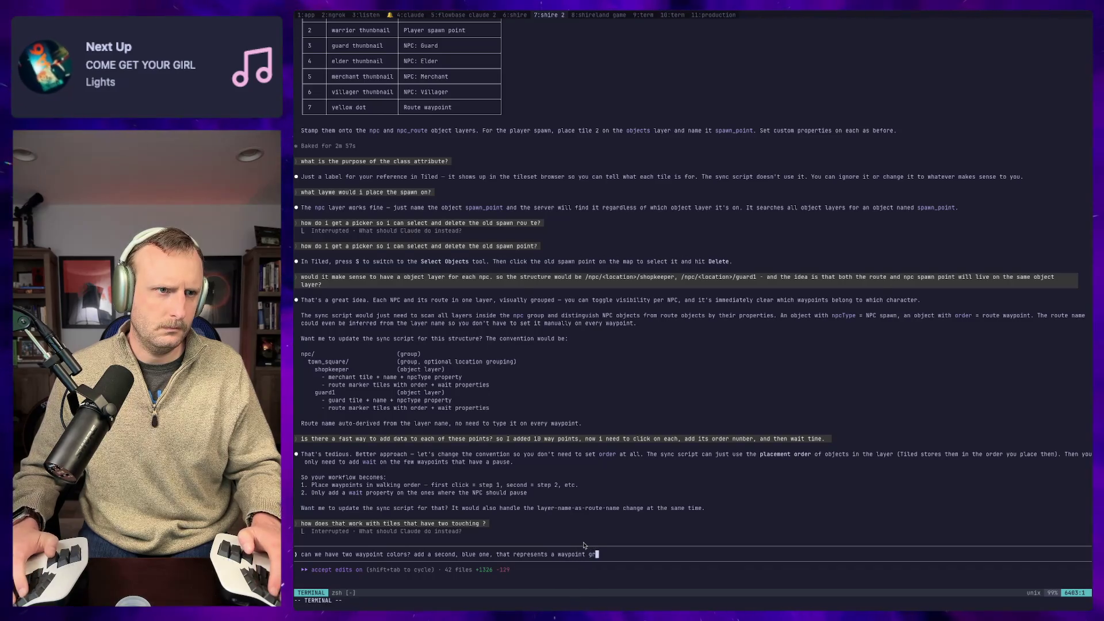
{"action": "type", "text": "oup? so the idea is i bui"}
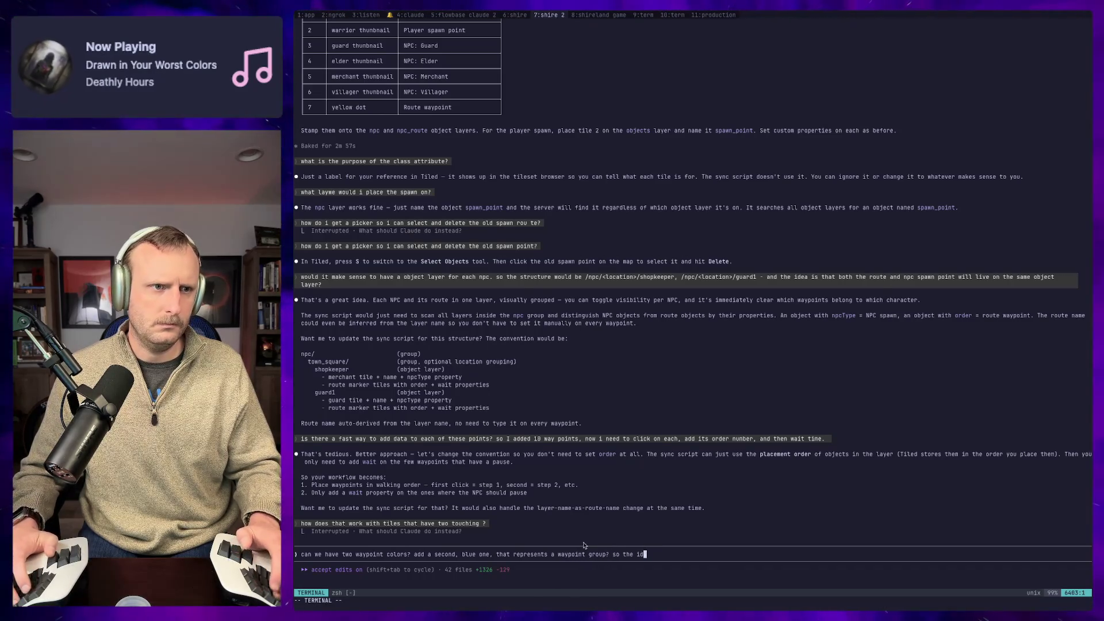
{"action": "type", "text": "ld the ge"}
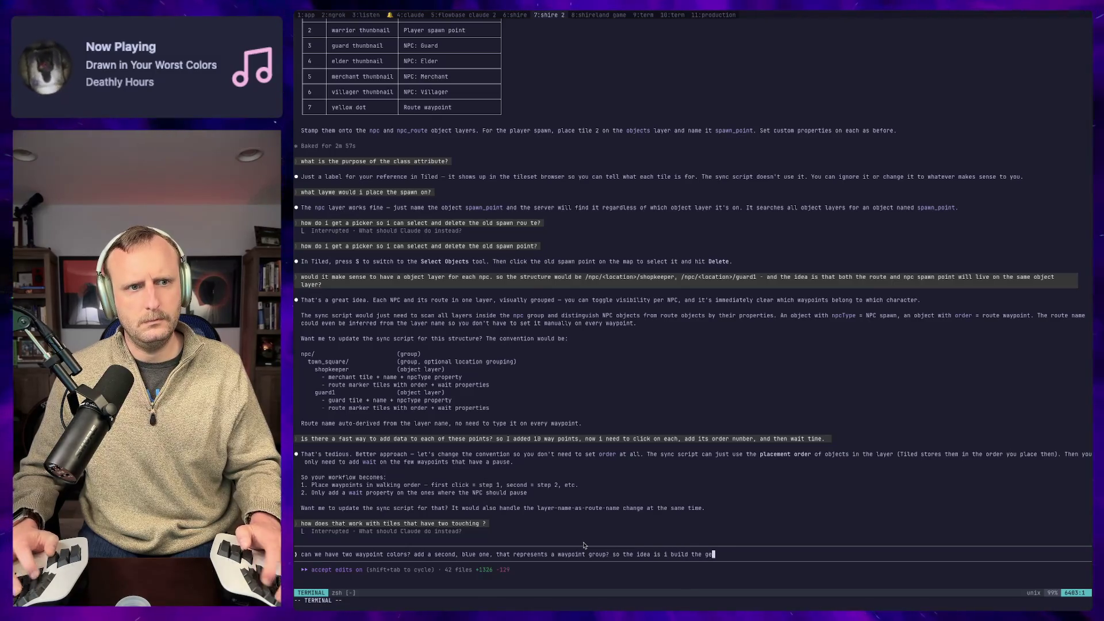
{"action": "type", "text": "neral route with "}
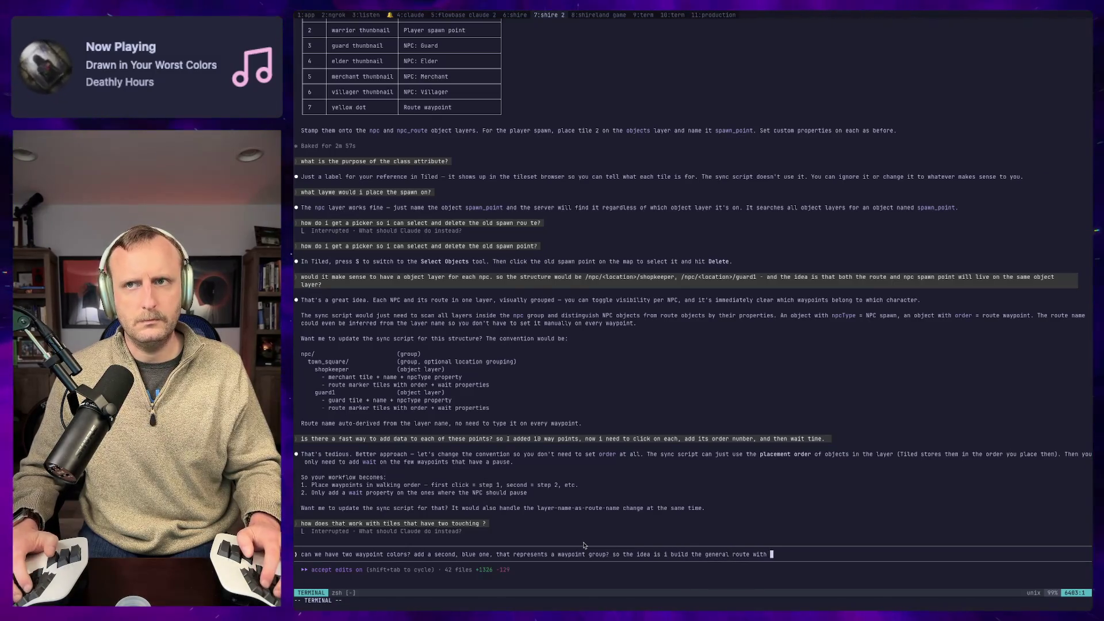
{"action": "type", "text": "gold, but if there's blue touch"}
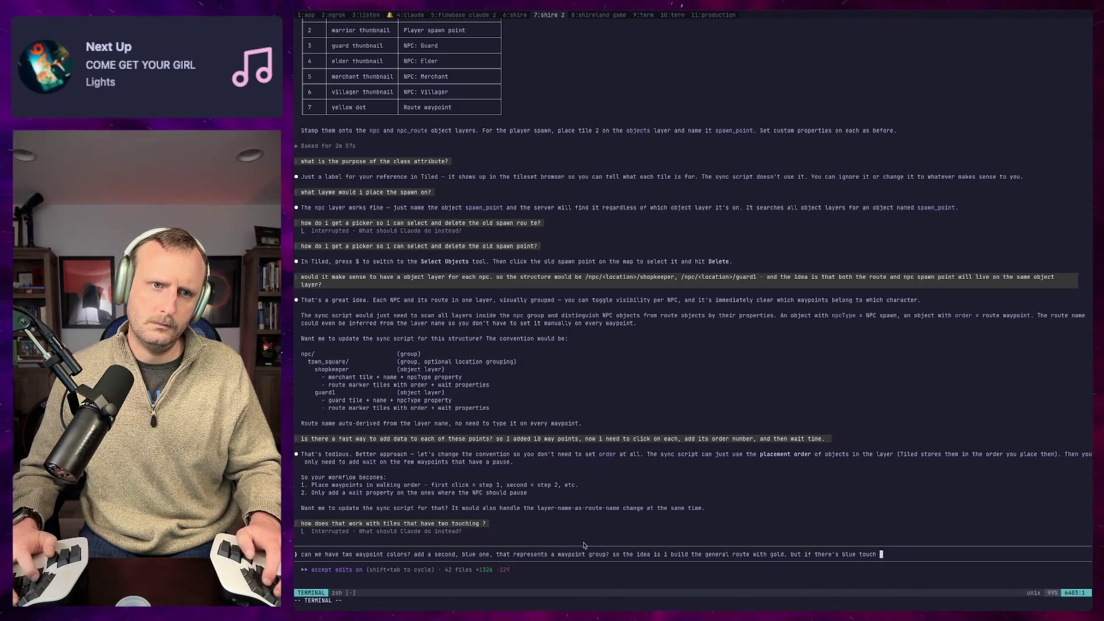
Step: Continue the draft: gold builds the main route, NPCs wander blue points, then exit via gold
{"action": "key", "text": "BackSpace"}
{"action": "key", "text": "BackSpace"}
{"action": "key", "text": "BackSpace"}
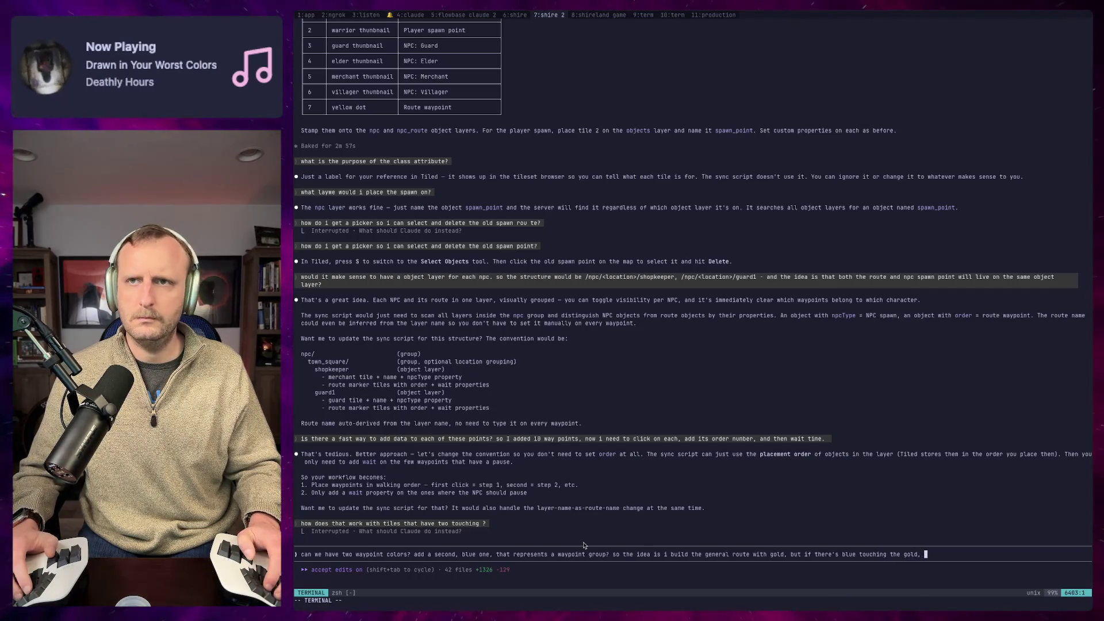
{"action": "type", "text": "r"}
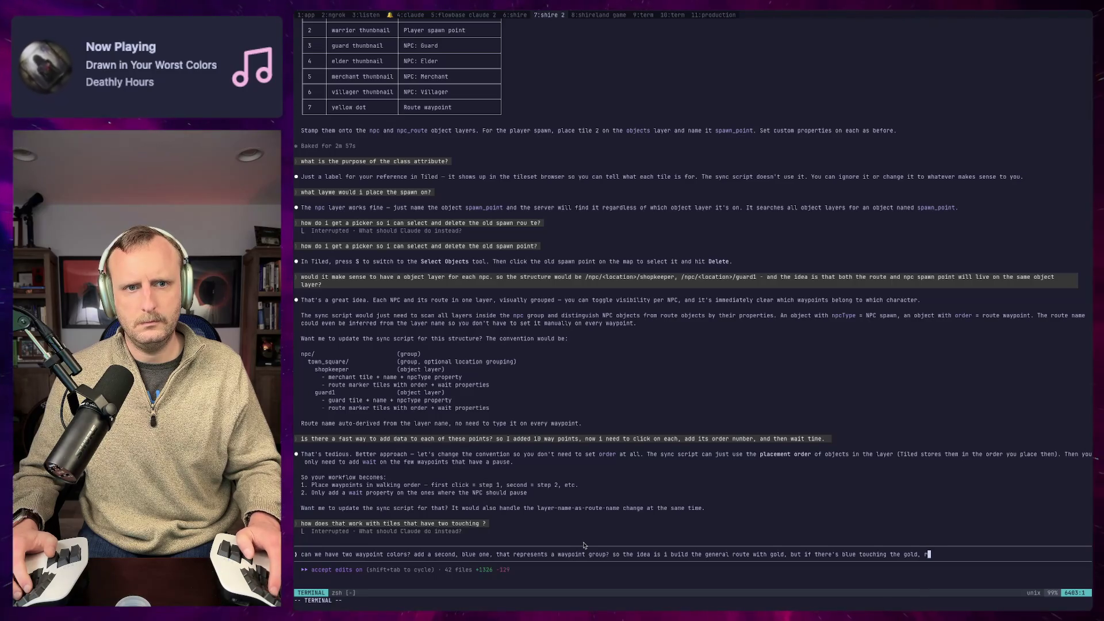
{"action": "type", "text": "y on the blue until you ul"}
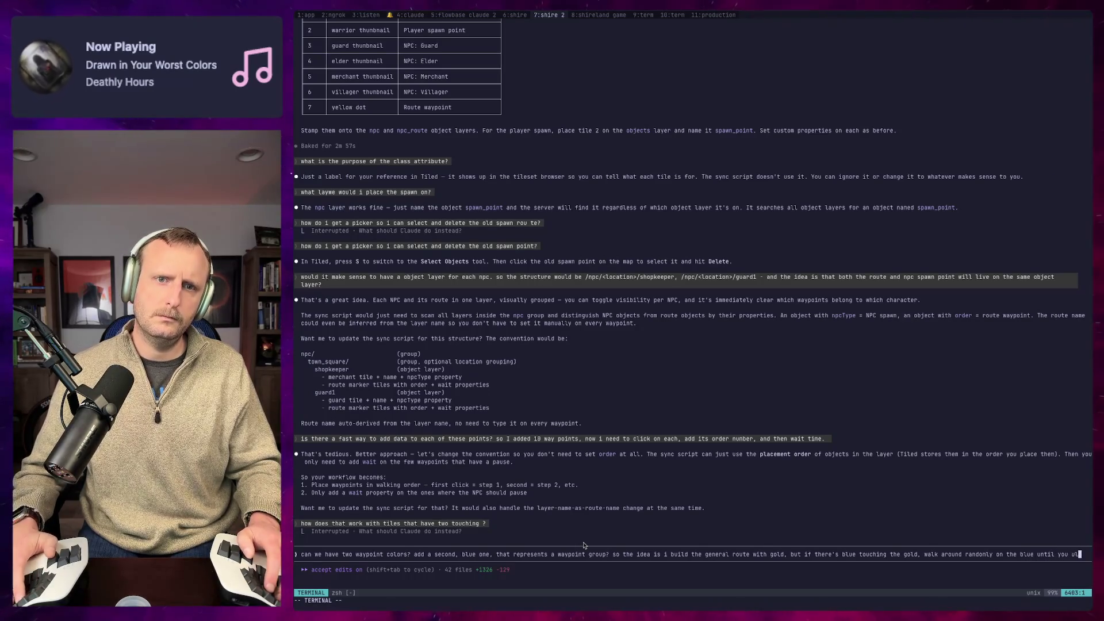
{"action": "type", "text": "timately hid"}
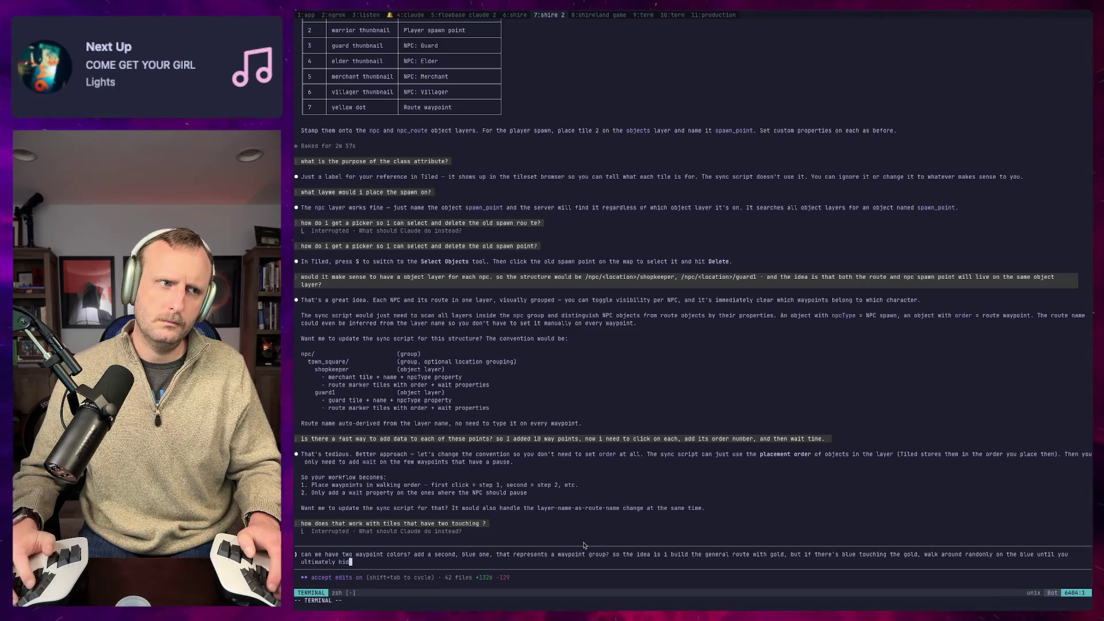
{"action": "key", "text": "BackSpace"}
{"action": "key", "text": "BackSpace"}
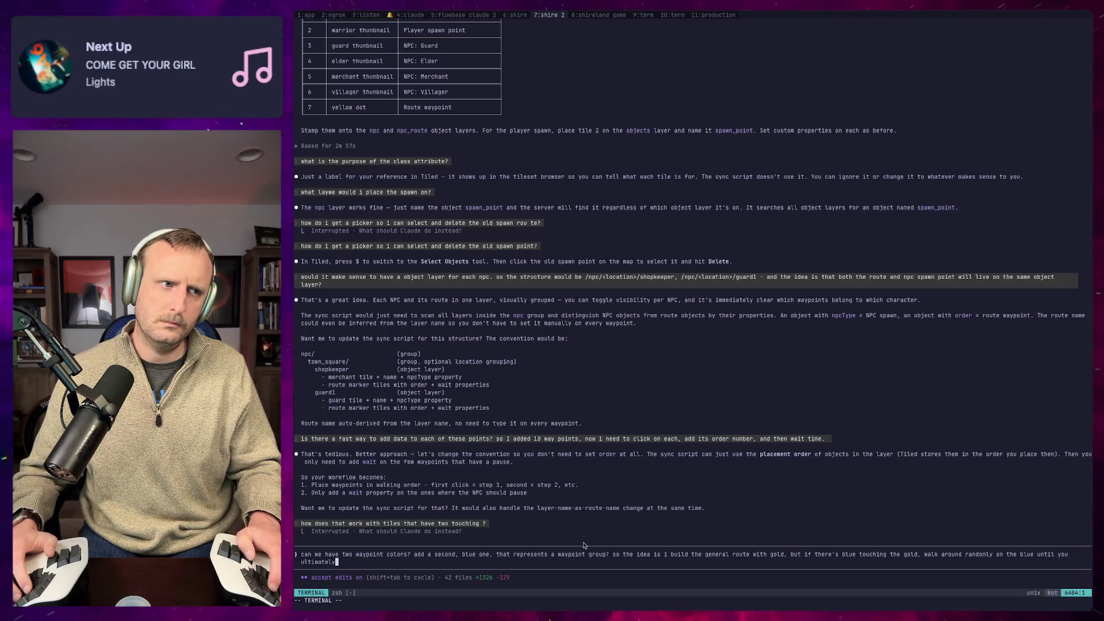
{"action": "key", "text": "BackSpace"}
{"action": "key", "text": "BackSpace"}
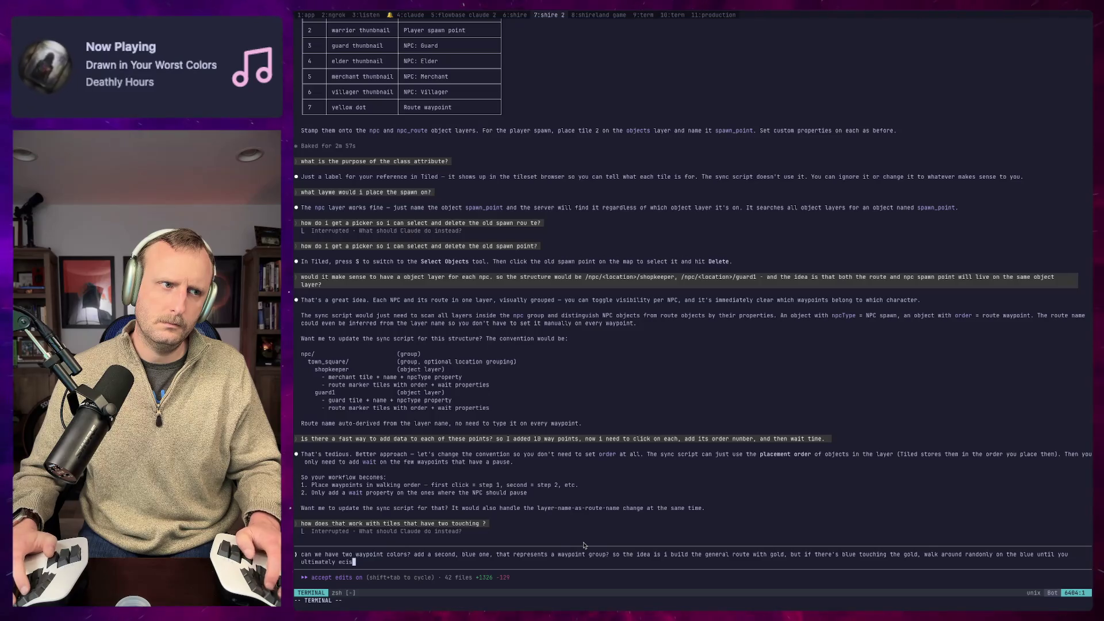
{"action": "type", "text": "xit that group? a"}
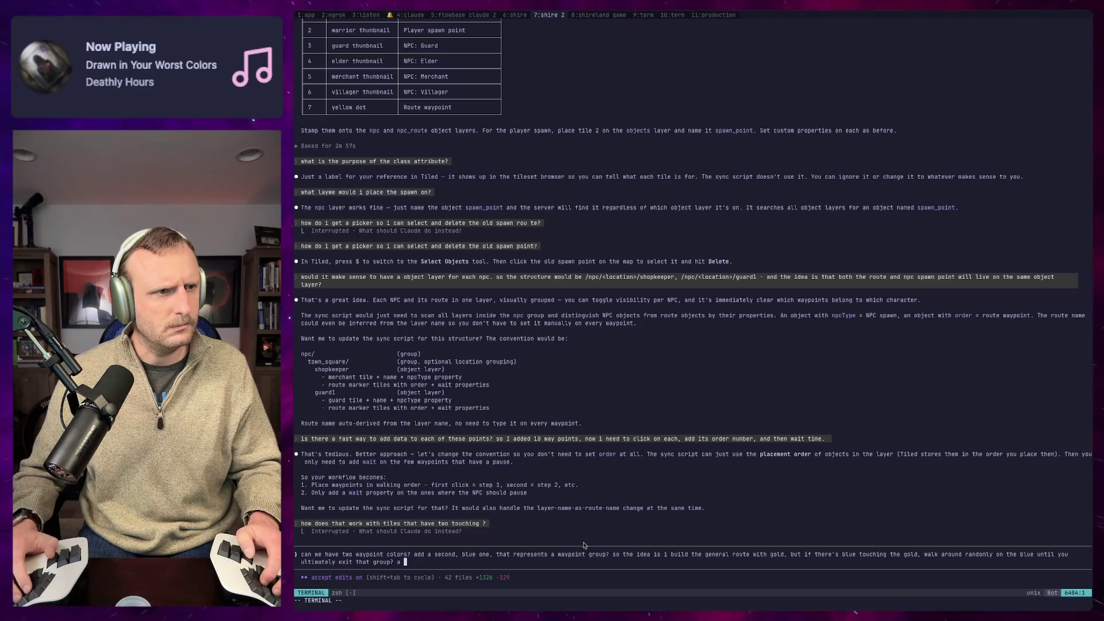
{"action": "type", "text": "group can be characteri"}
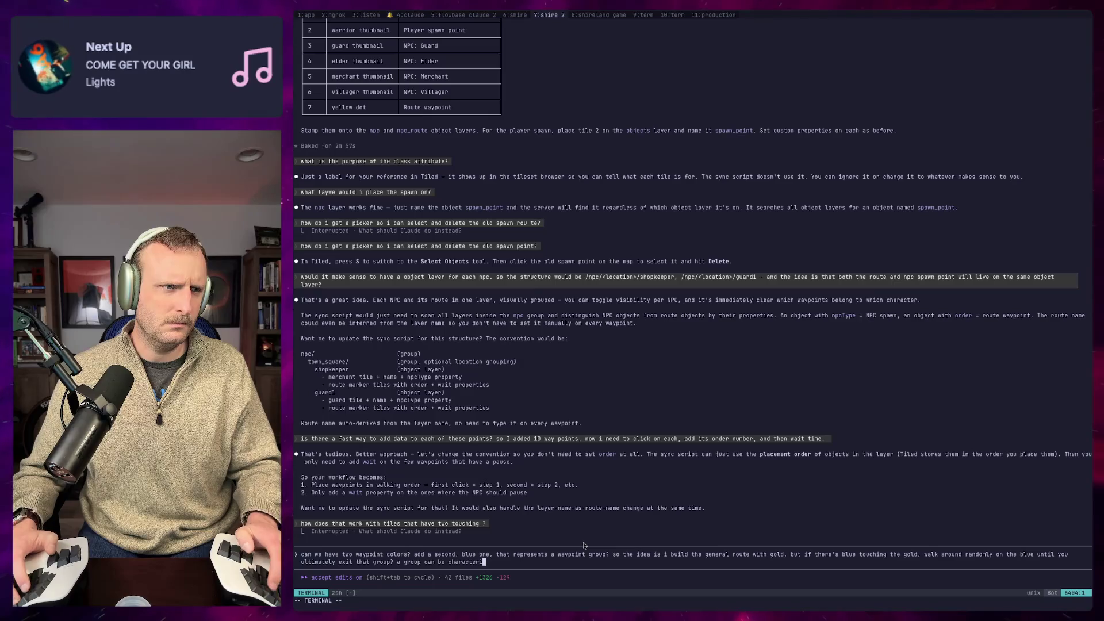
{"action": "type", "text": "zed as"}
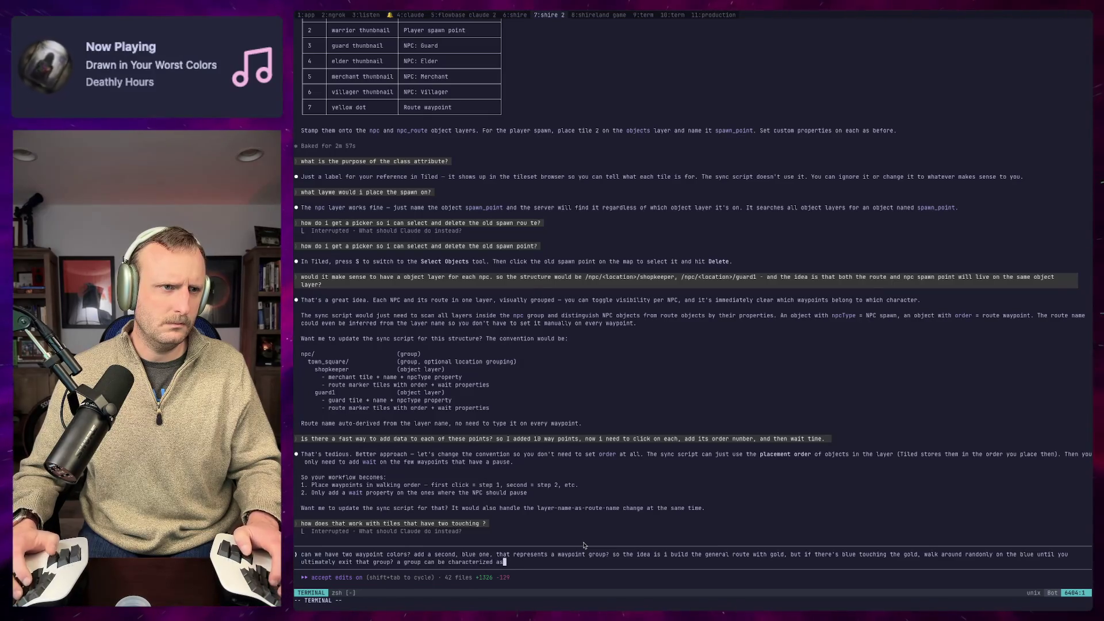
{"action": "type", "text": " a set of blue and"}
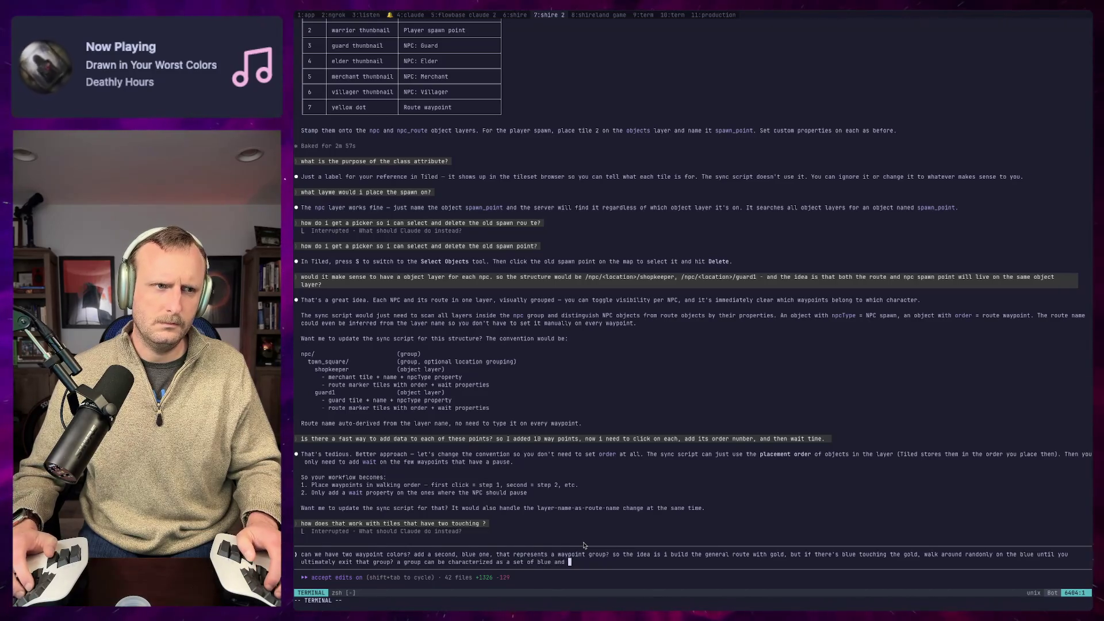
{"action": "type", "text": "gold waypoint."}
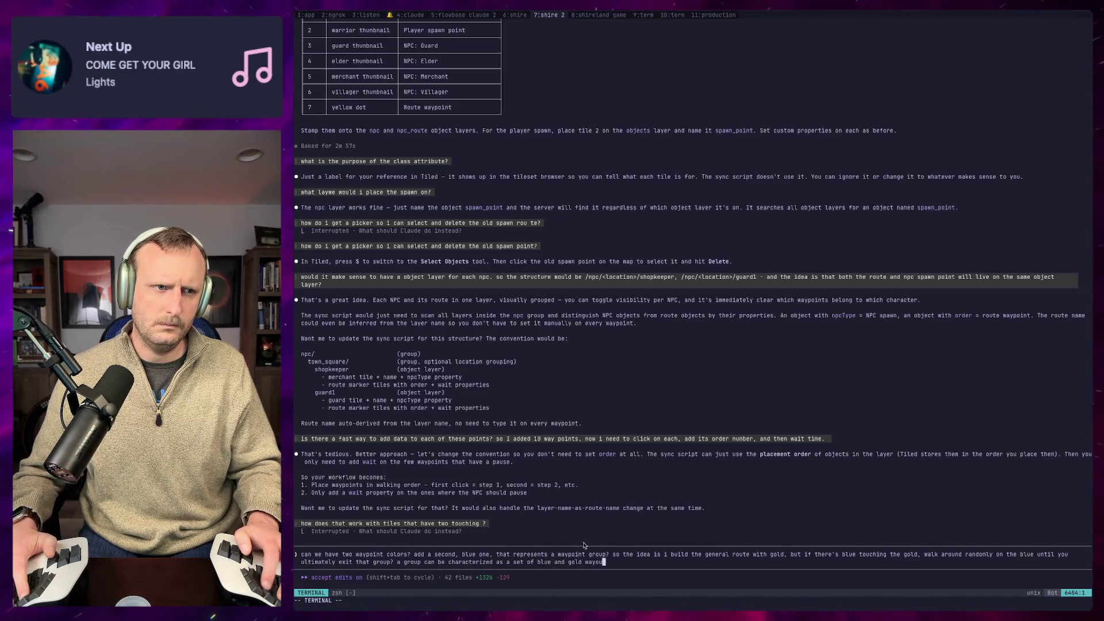
{"action": "key", "text": "BackSpace"}
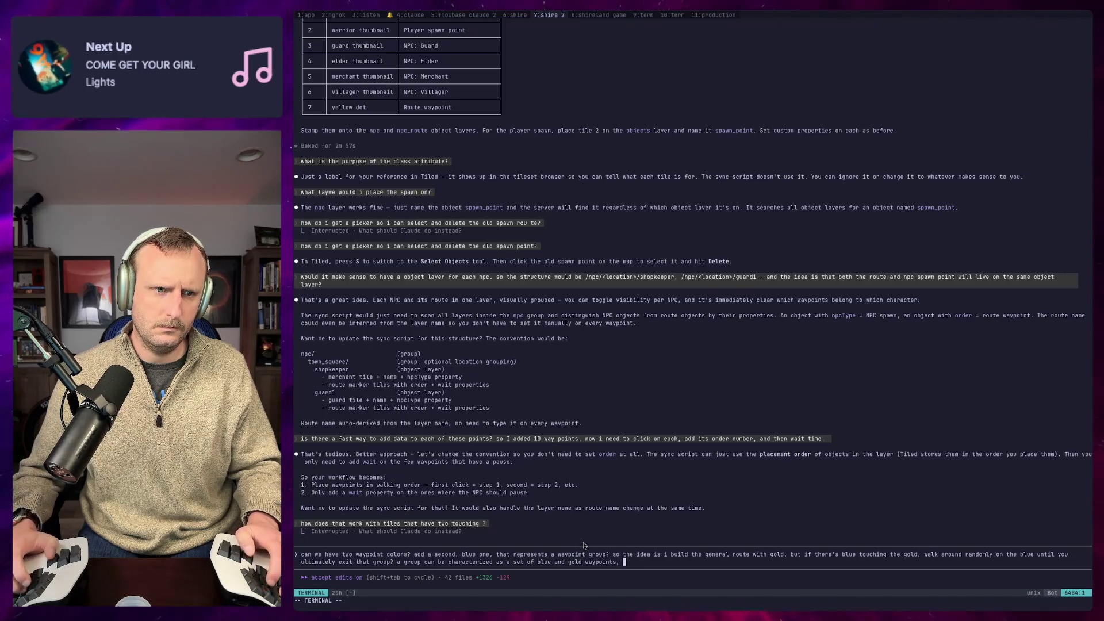
{"action": "type", "text": "s, a"}
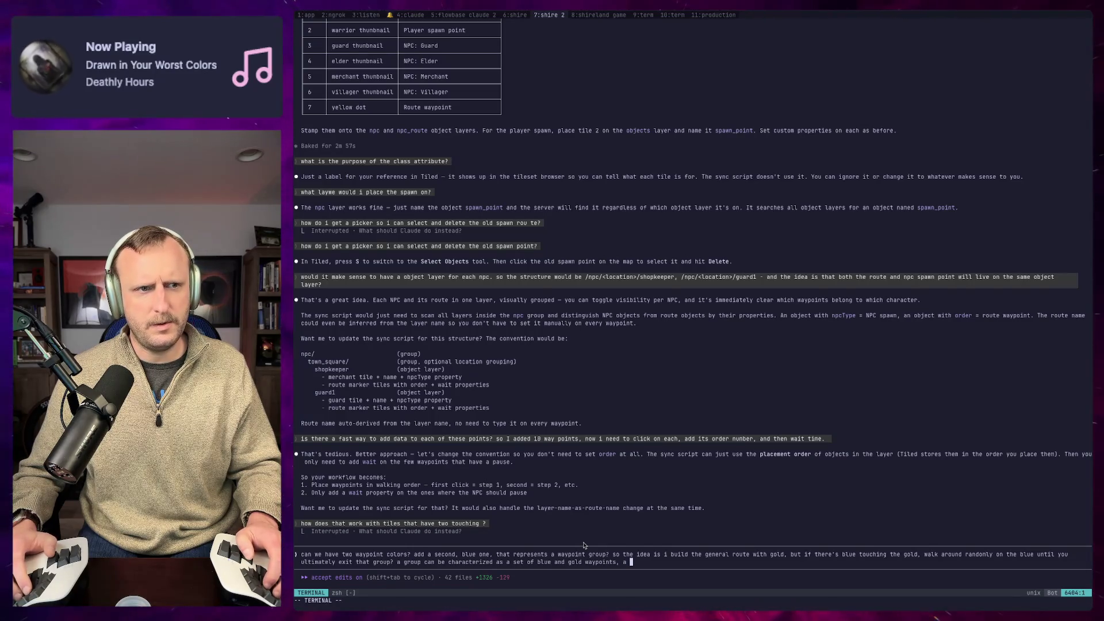
{"action": "type", "text": "path can be caracteri"}
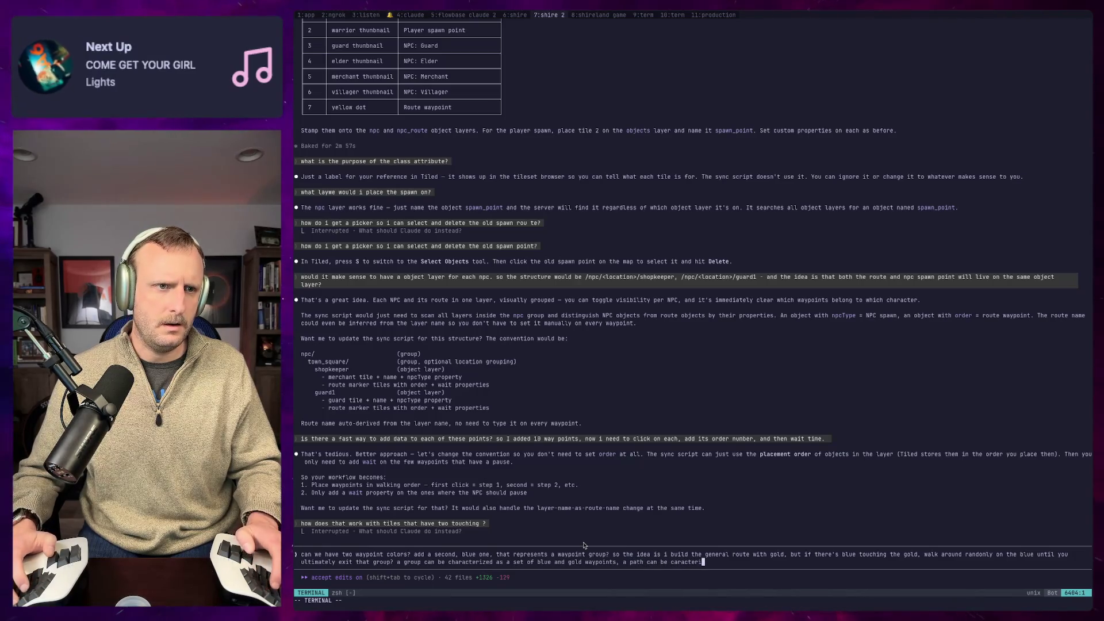
{"action": "type", "text": "zed as a"}
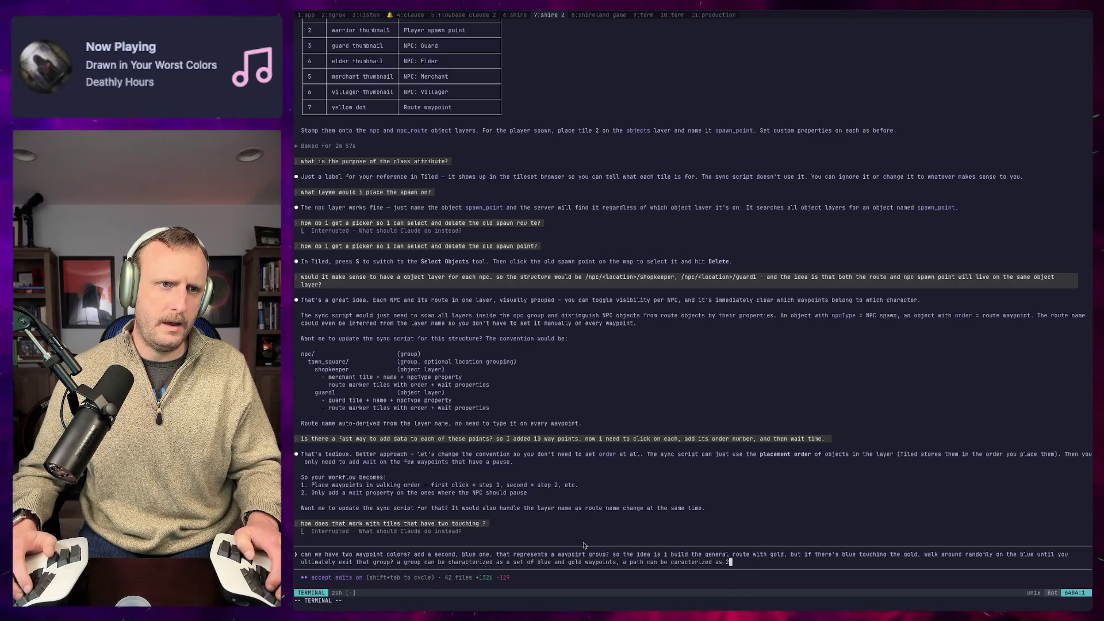
{"action": "type", "text": " way"}
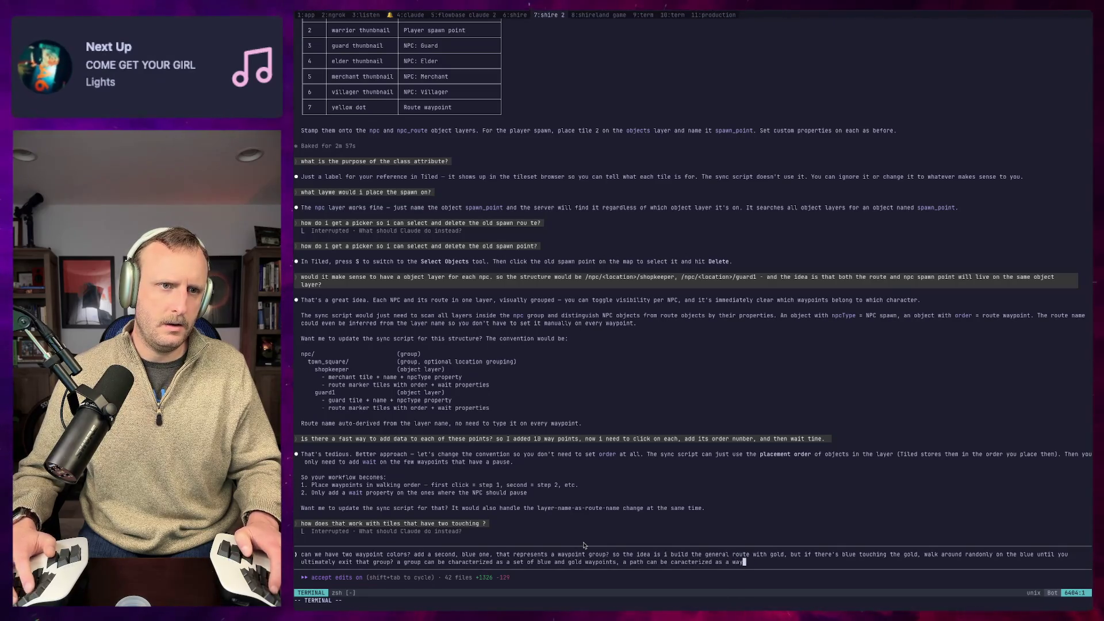
{"action": "type", "text": "point touc"}
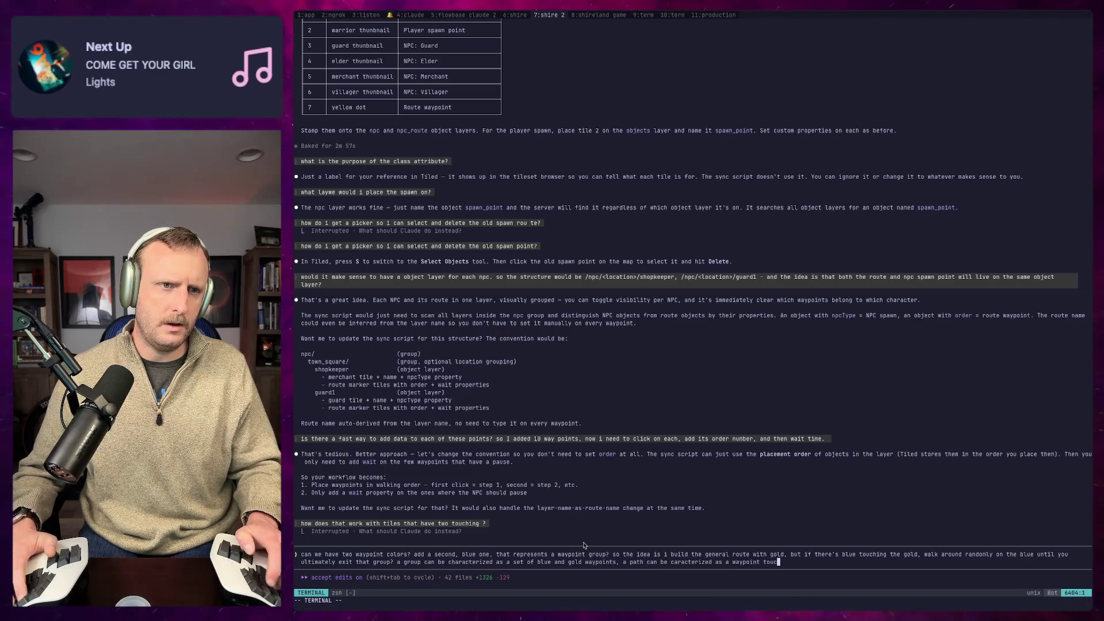
{"action": "type", "text": "re other gold"}
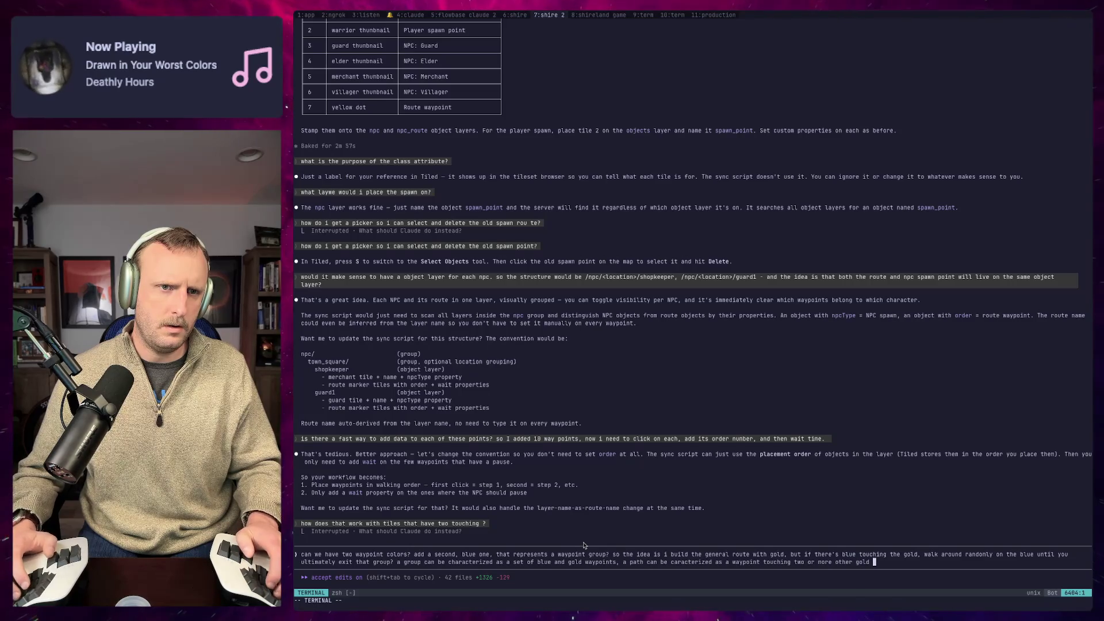
{"action": "type", "text": "points."}
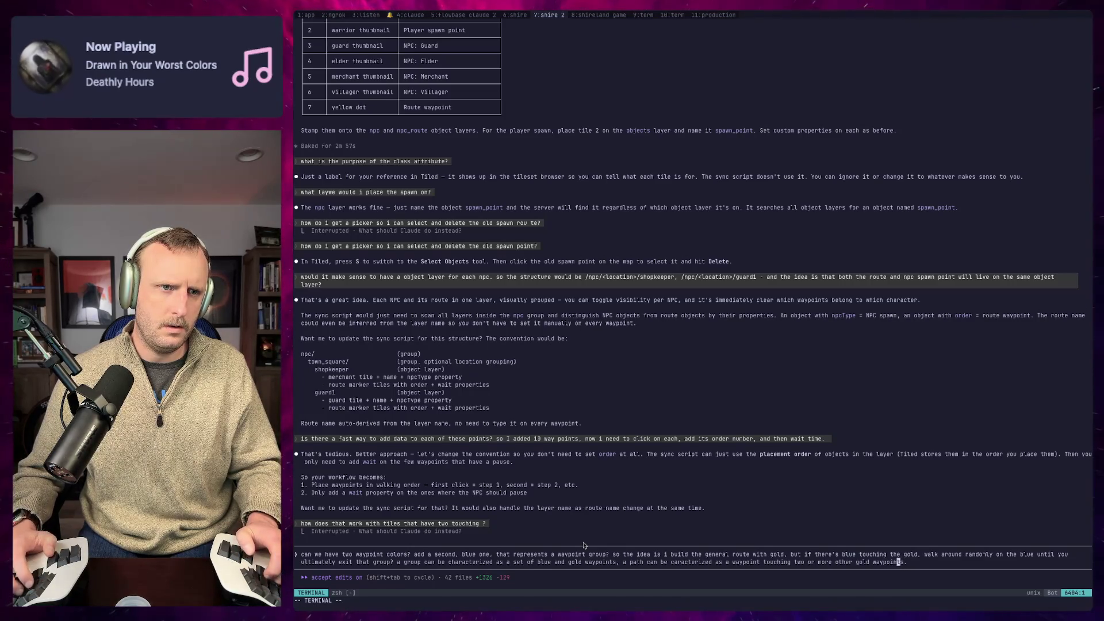
{"action": "key", "text": "Left"}
{"action": "key", "text": "Left"}
{"action": "key", "text": "Left"}
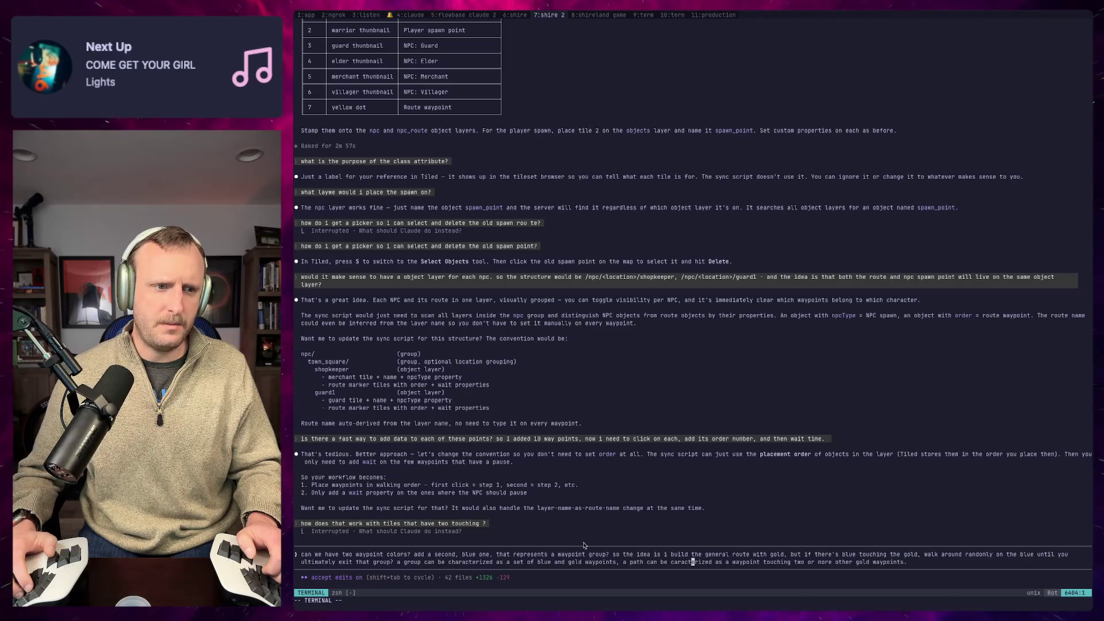
Step: Insert 'gold' into the path definition and clean up the prompt's ending
{"action": "key", "text": "Left"}
{"action": "key", "text": "Left"}
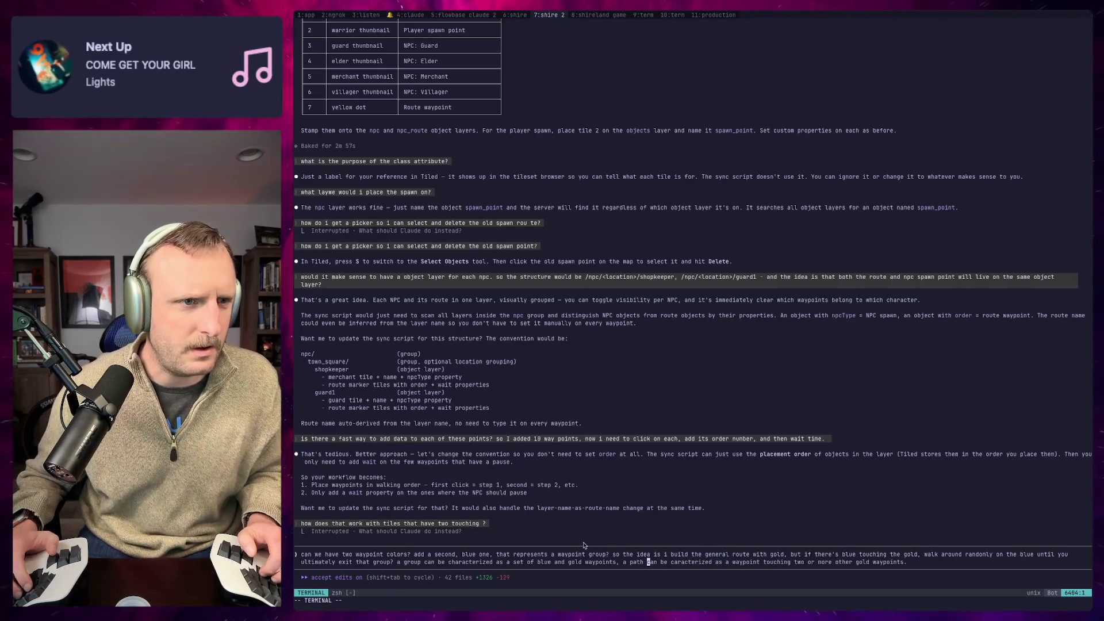
{"action": "type", "text": "gold"}
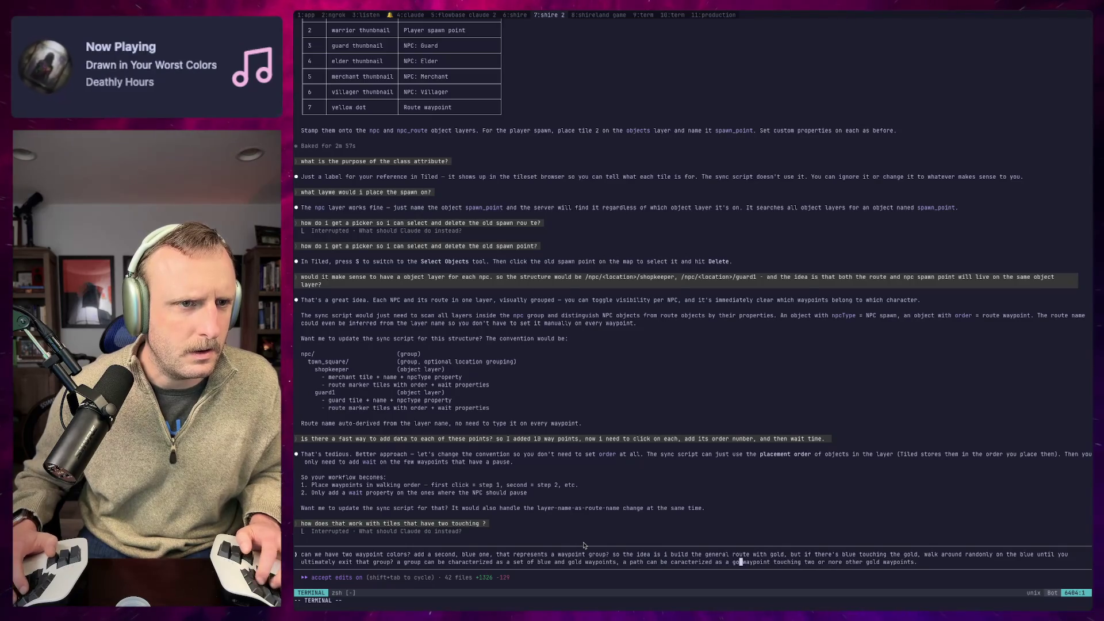
{"action": "key", "text": "End"}
{"action": "type", "text": "thi"}
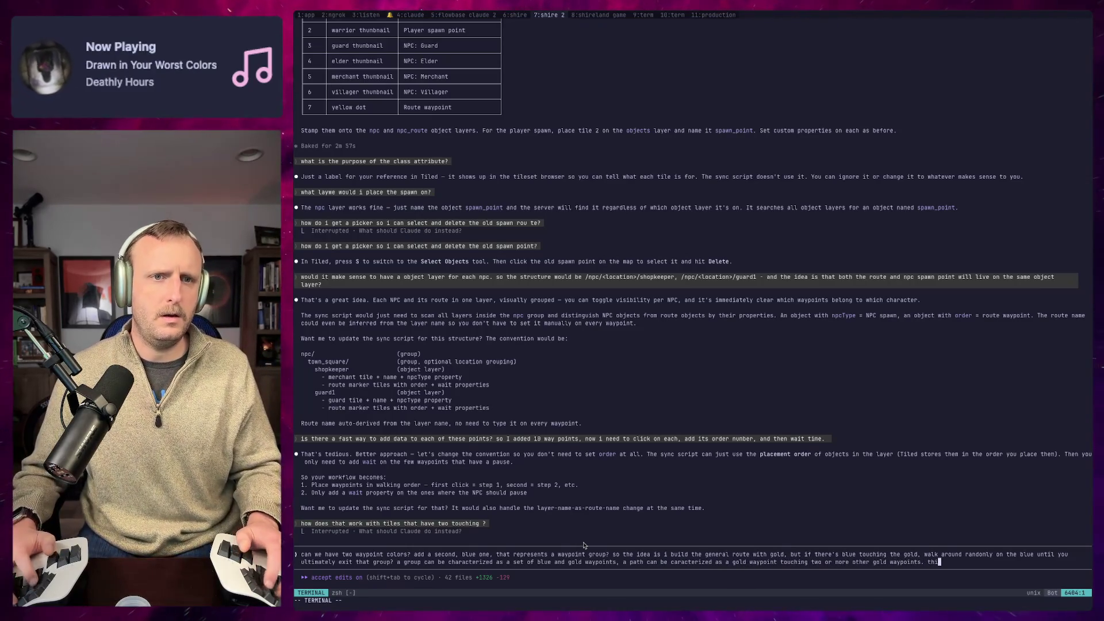
{"action": "key", "text": "BackSpace"}
{"action": "key", "text": "BackSpace"}
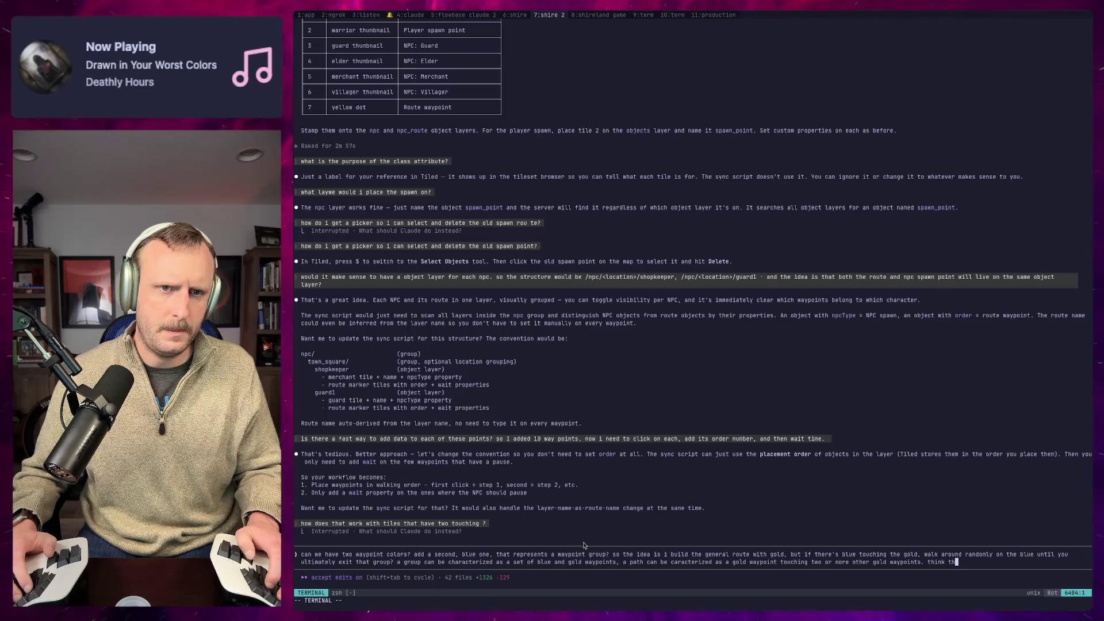
Step: Add that NPCs may deviate at a blue group but ultimately rejoin the dedicated circuit, then submit
{"action": "type", "text": "t"}
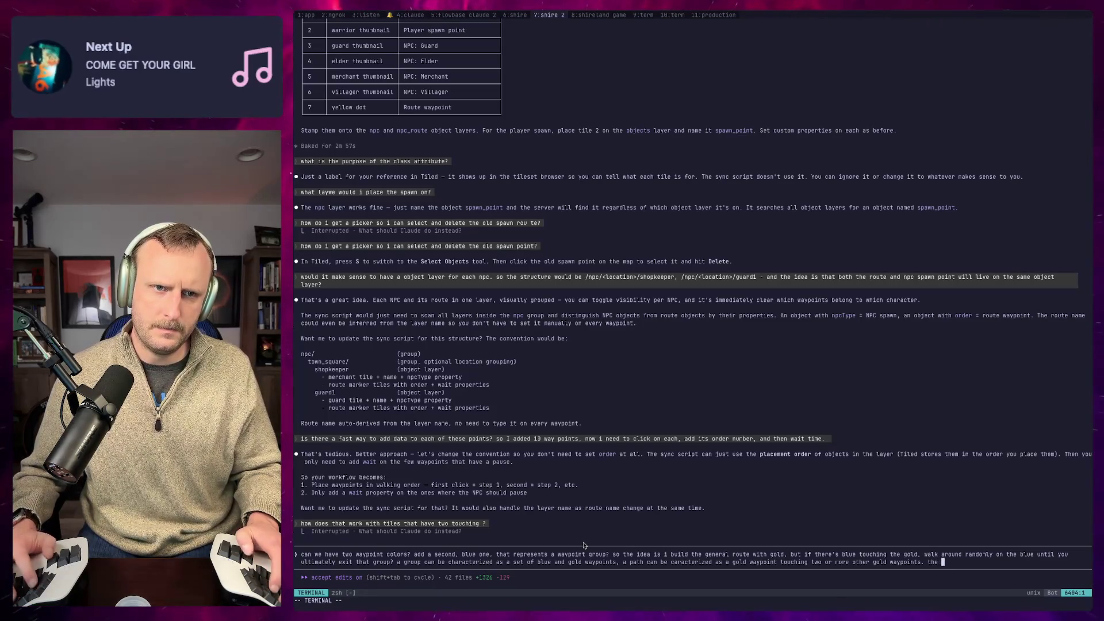
{"action": "type", "text": " is i want a "}
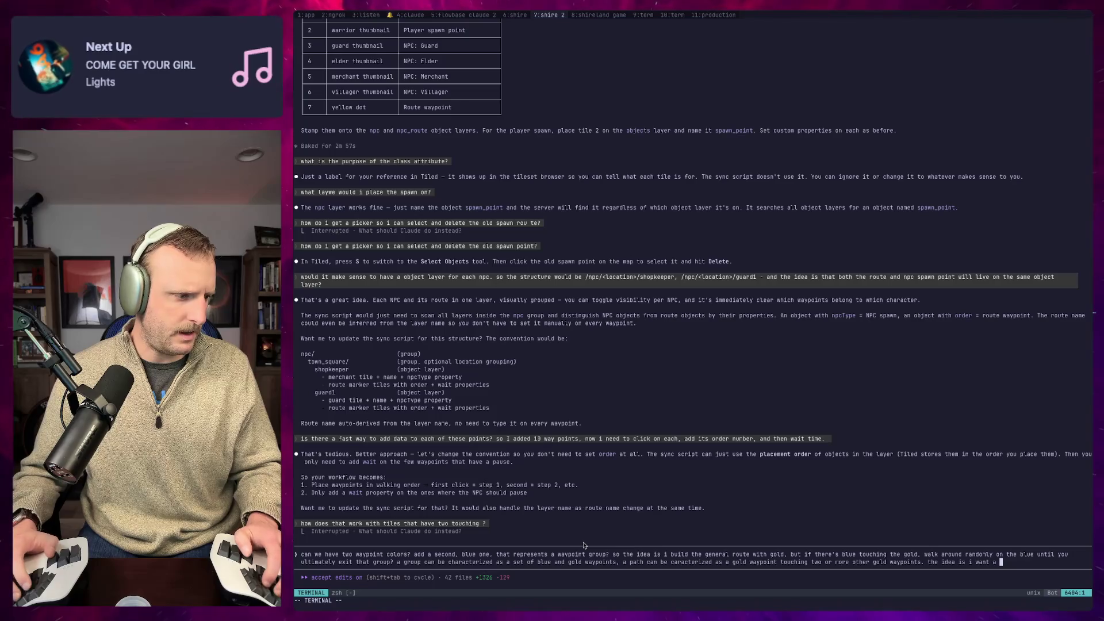
{"action": "type", "text": "npc to be able to walk "}
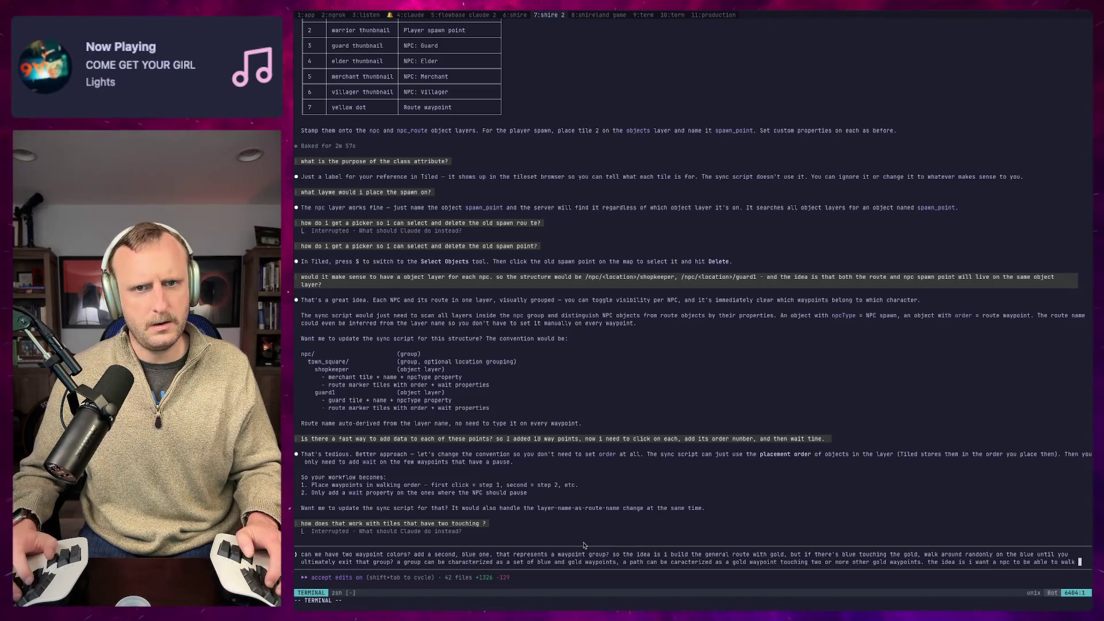
{"action": "type", "text": "on a genera"}
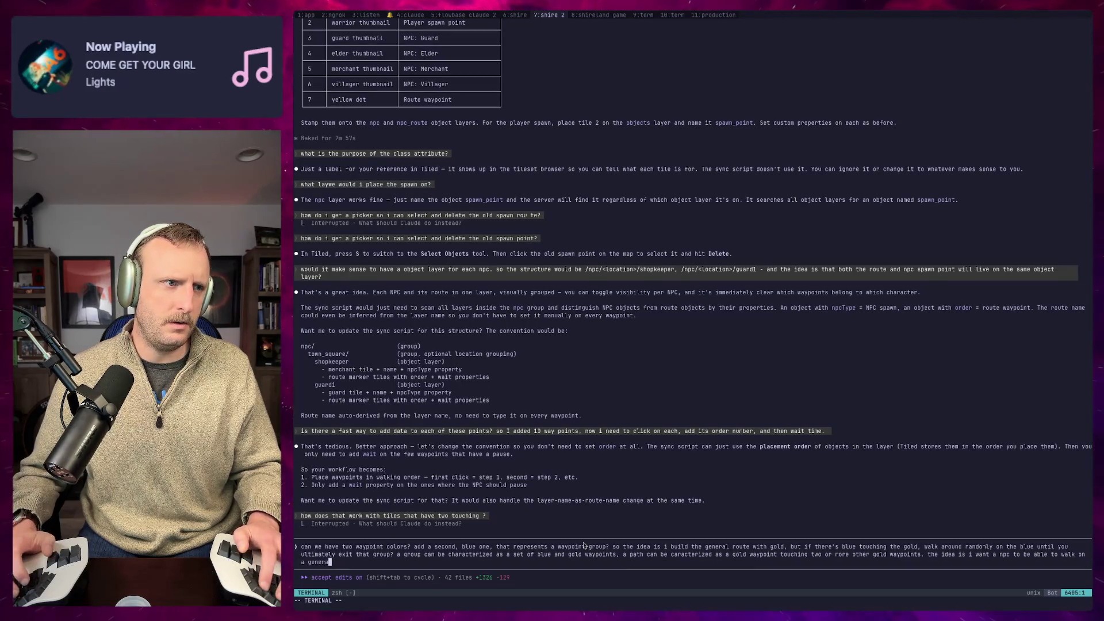
{"action": "type", "text": "l route, but"}
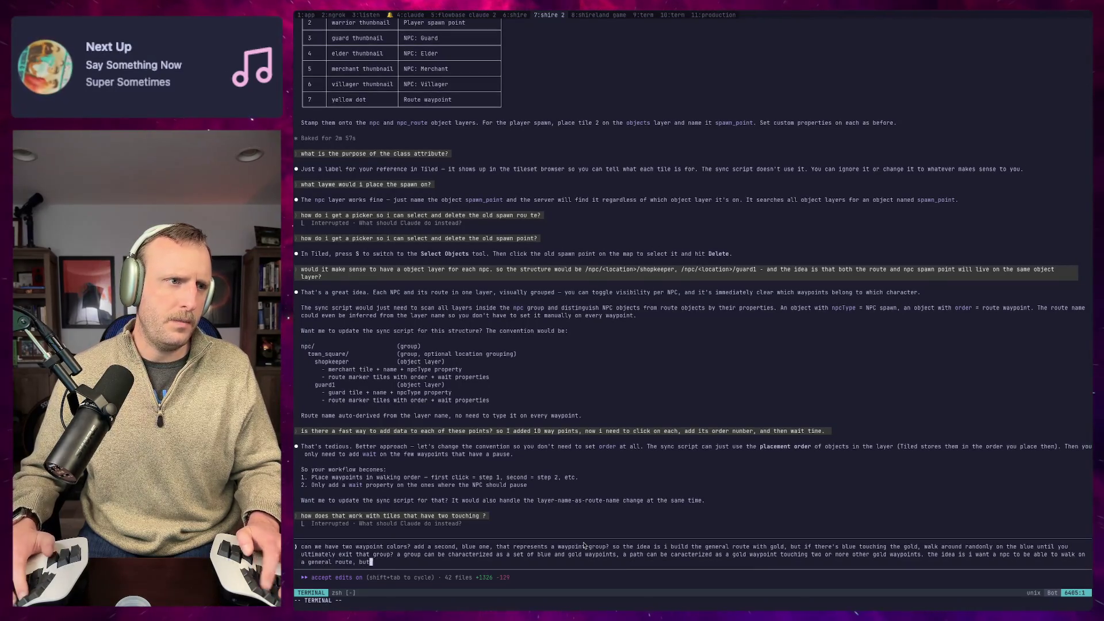
{"action": "type", "text": " have the ability"}
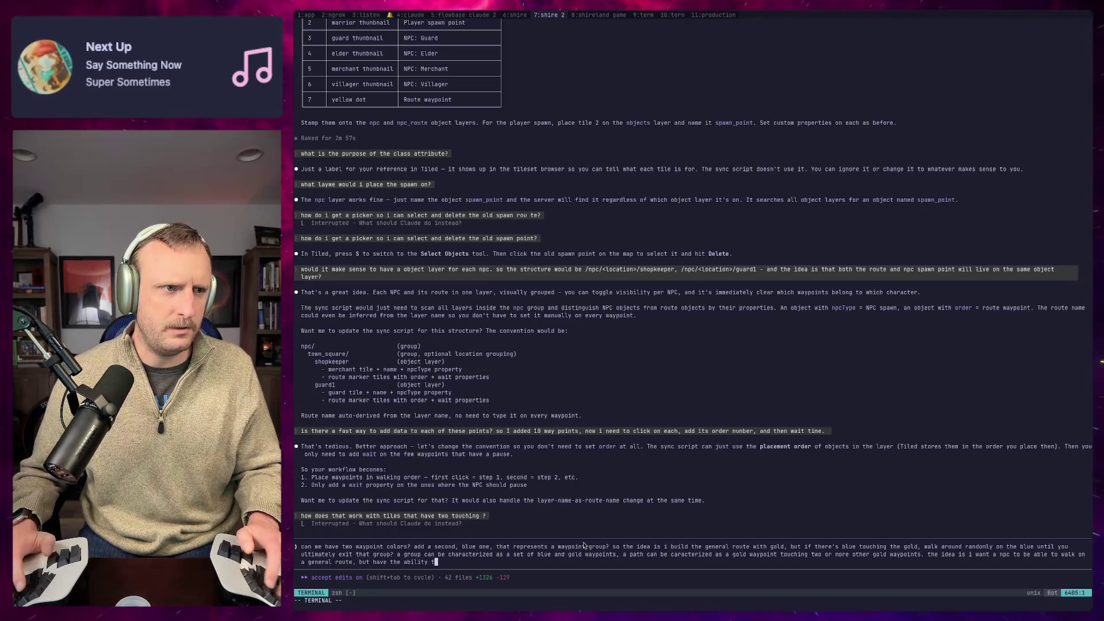
{"action": "type", "text": "temporar"}
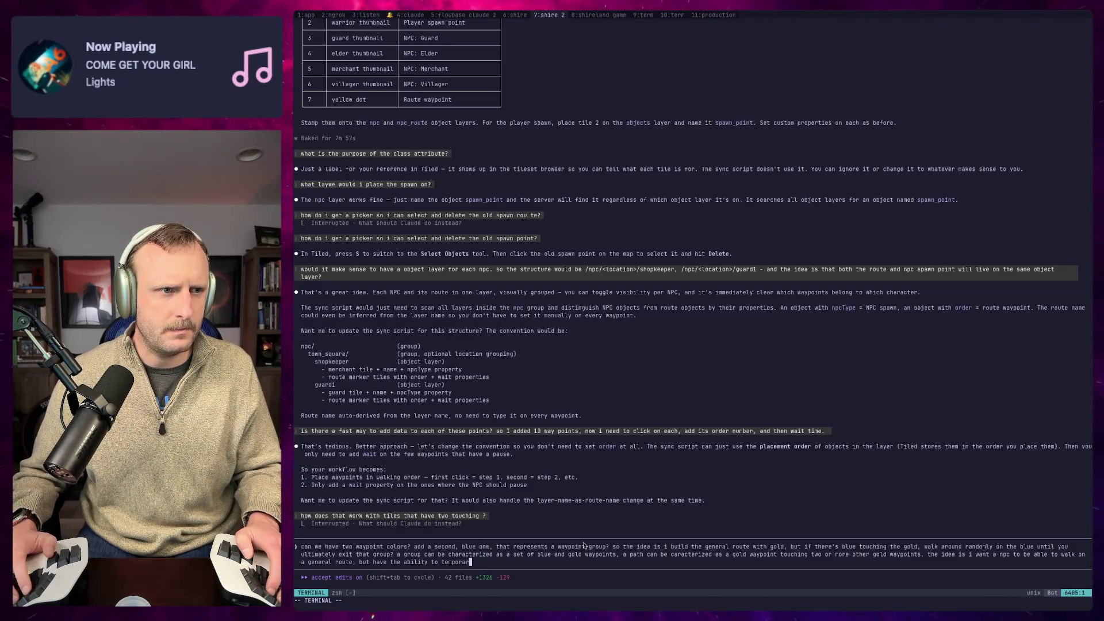
{"action": "type", "text": "ily devaite from the course when"}
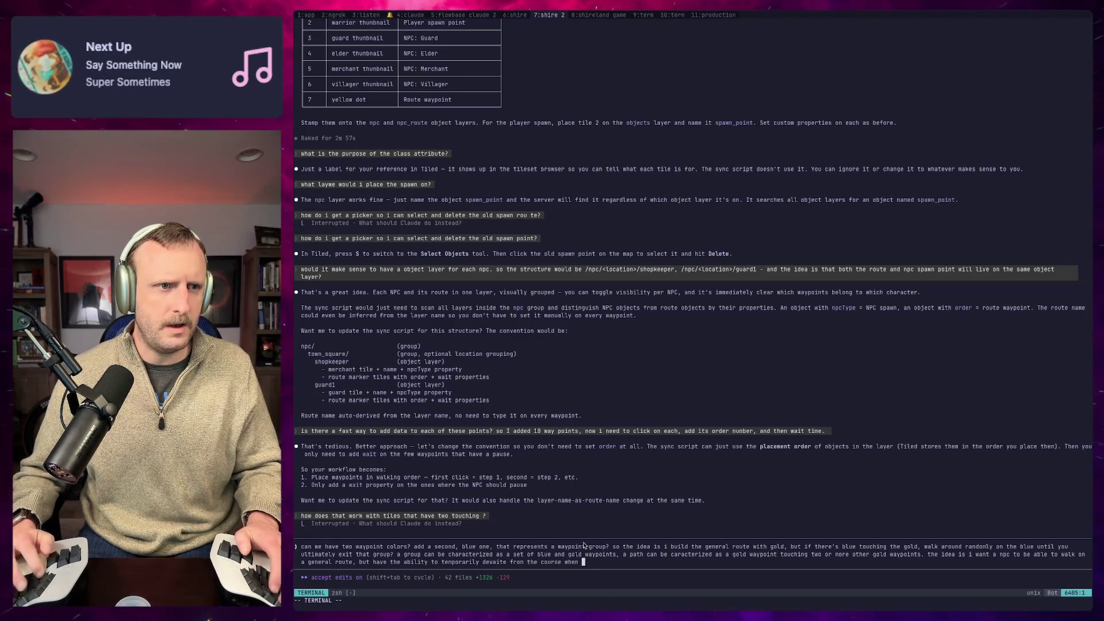
{"action": "type", "text": "up, but ult"}
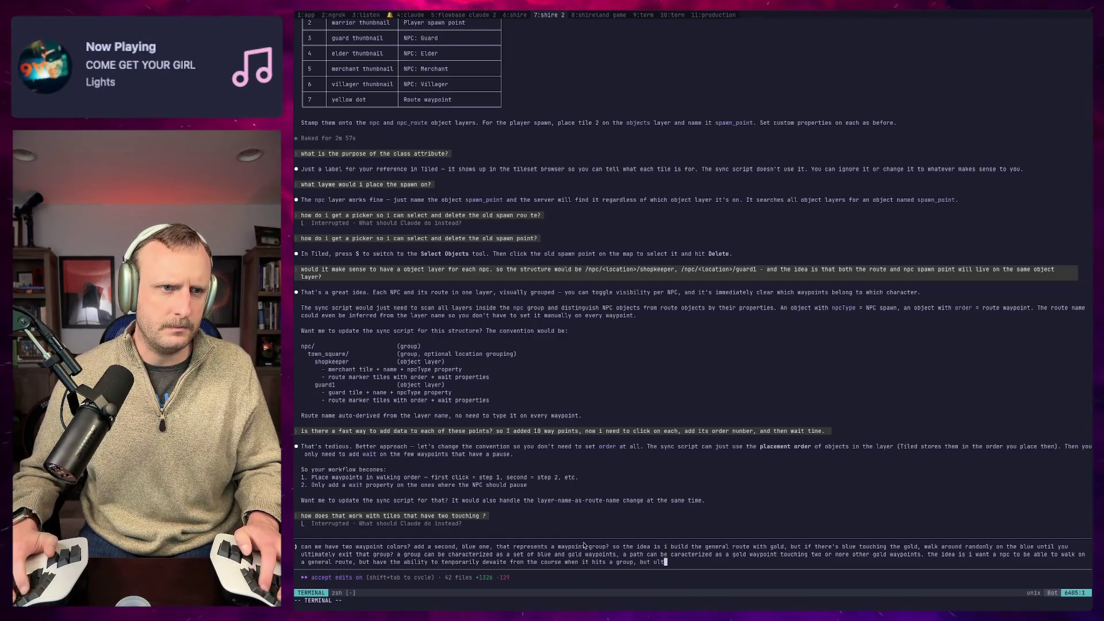
{"action": "key", "text": "BackSpace"}
{"action": "type", "text": "ultimatly can get"}
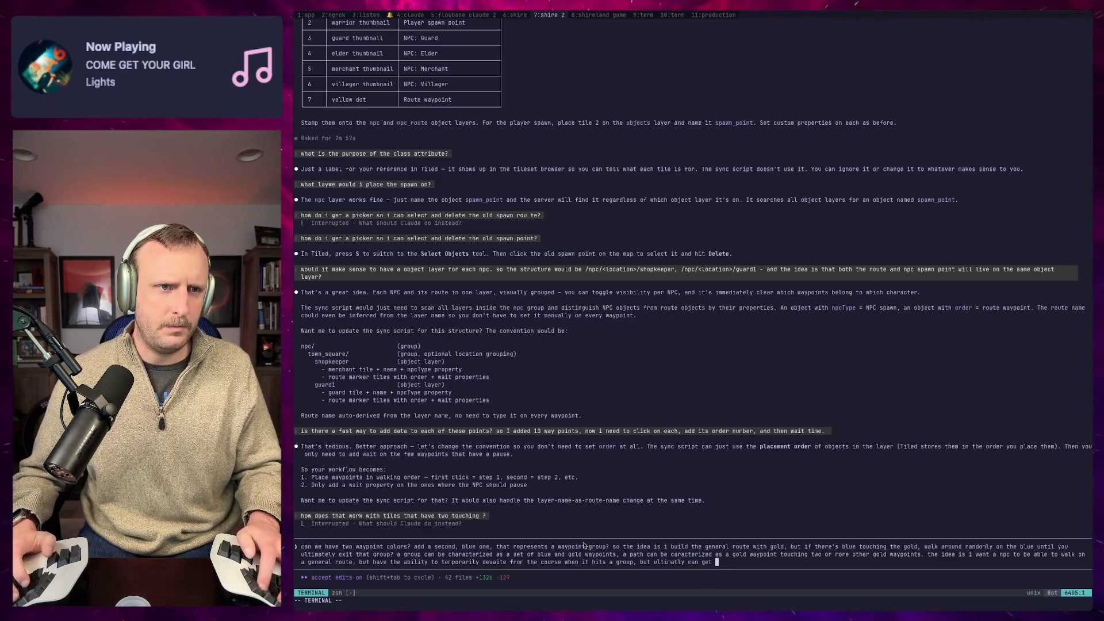
{"action": "type", "text": "bak on"}
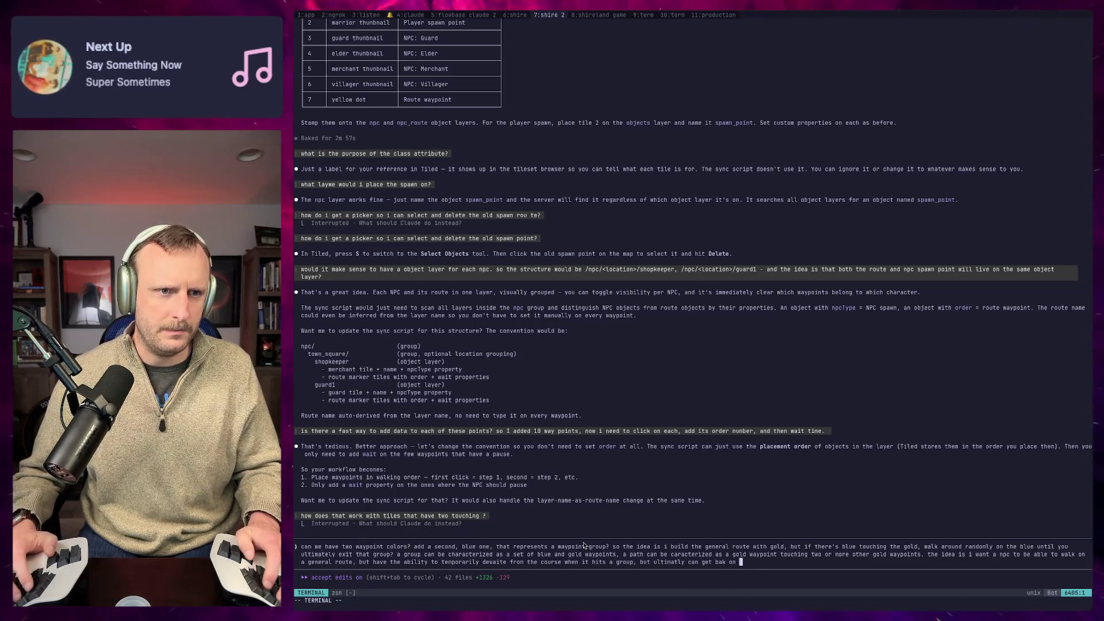
{"action": "key", "text": "BackSpace"}
{"action": "key", "text": "BackSpace"}
{"action": "key", "text": "BackSpace"}
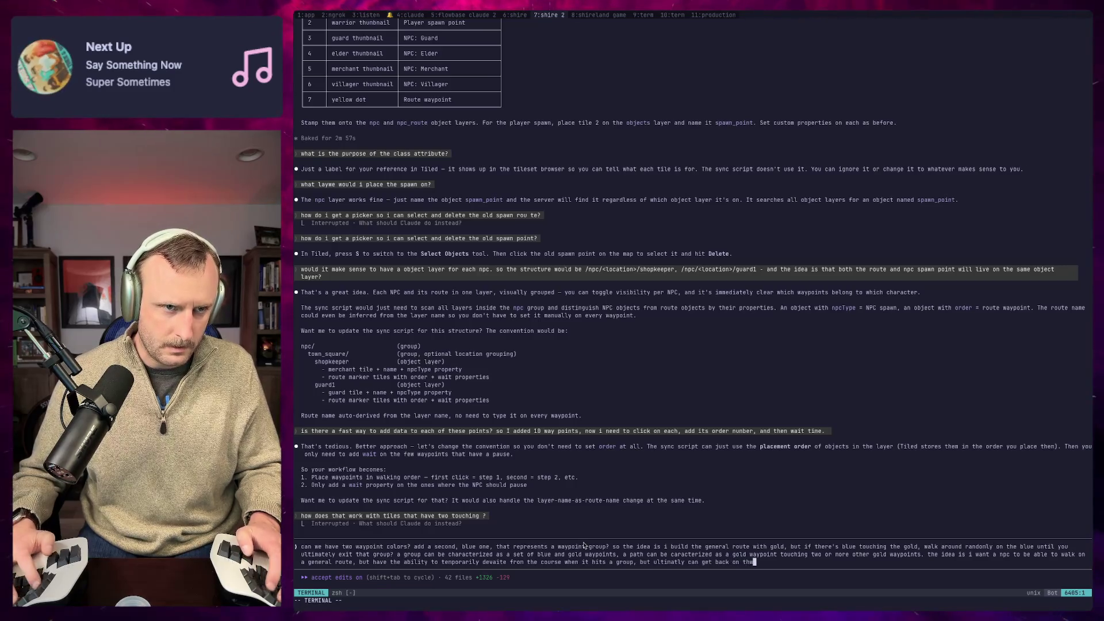
{"action": "type", "text": "dedicated c"}
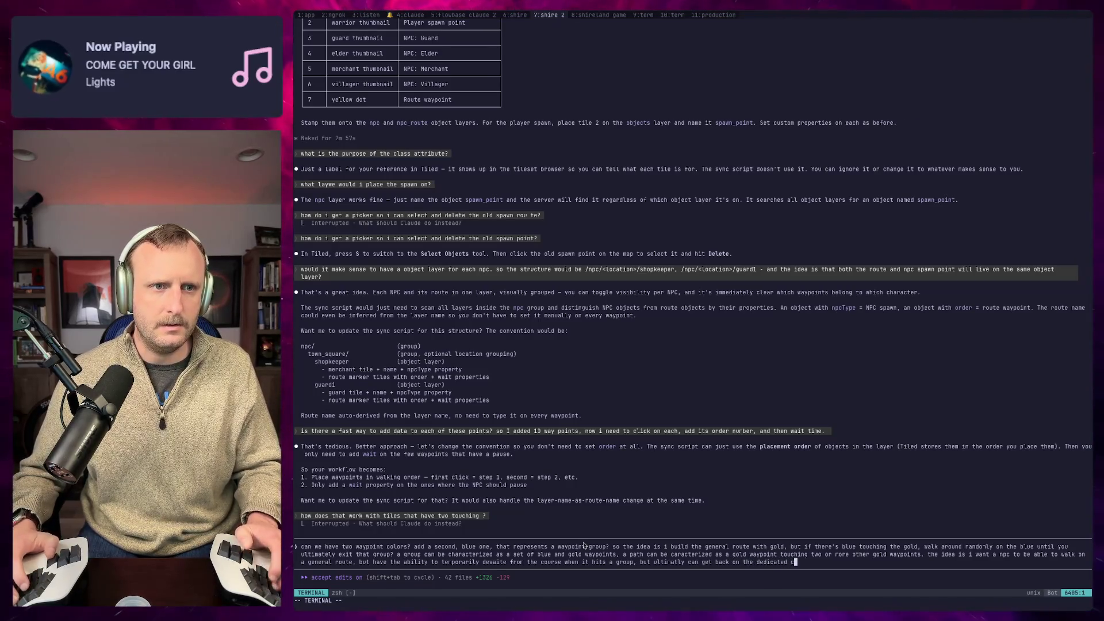
{"action": "type", "text": "ircuit"}
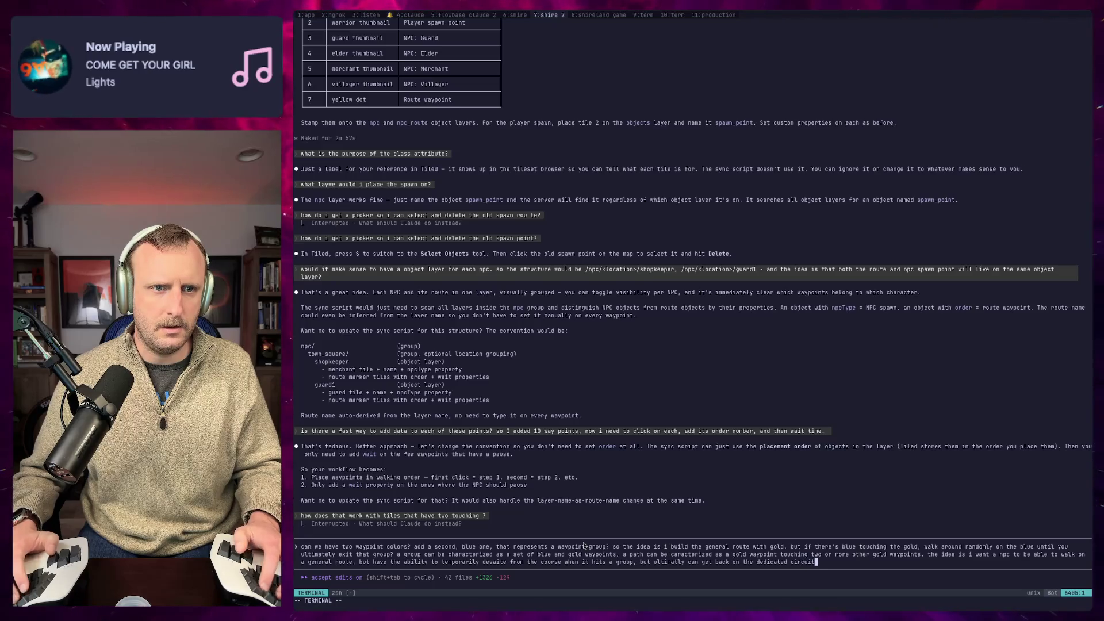
{"action": "key", "text": "Return"}
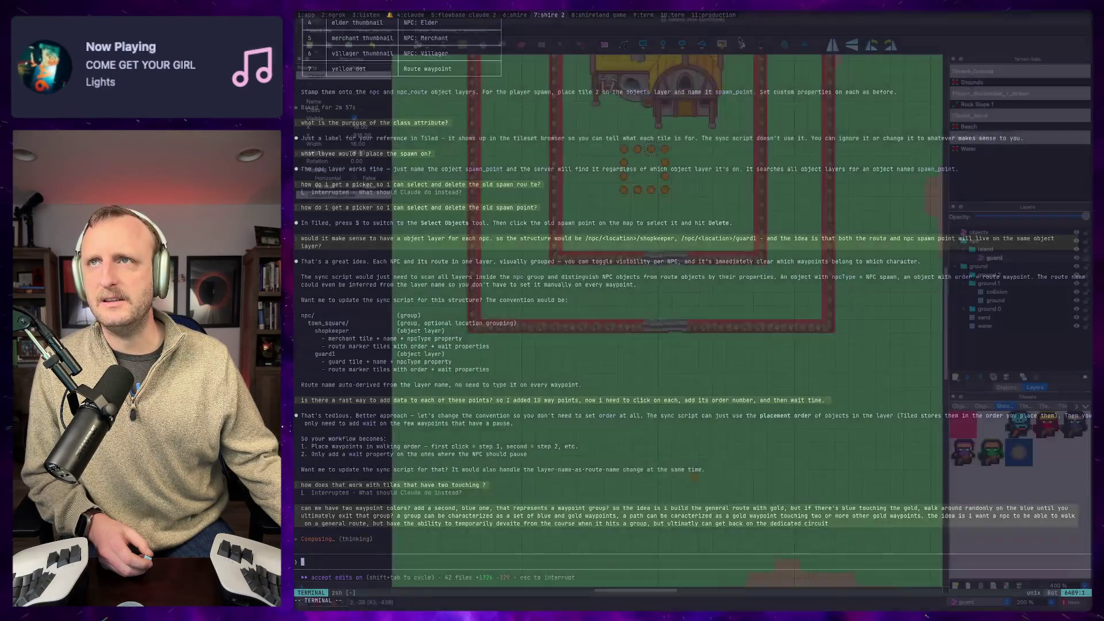
Step: Return to island.tmx in Tiled and place a waypoint right of the square gold route
{"action": "key", "text": "super+Tab"}
{"action": "scroll", "coordinate": [710, 372], "scroll_direction": "up", "scroll_amount": 5}
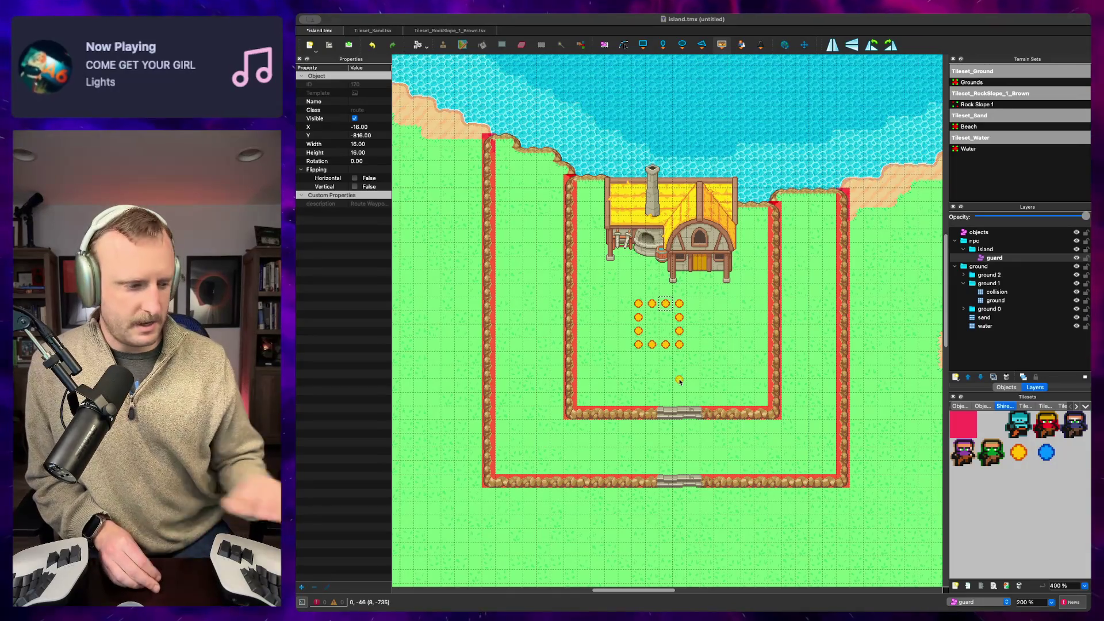
{"action": "left_click", "coordinate": [748, 337]}
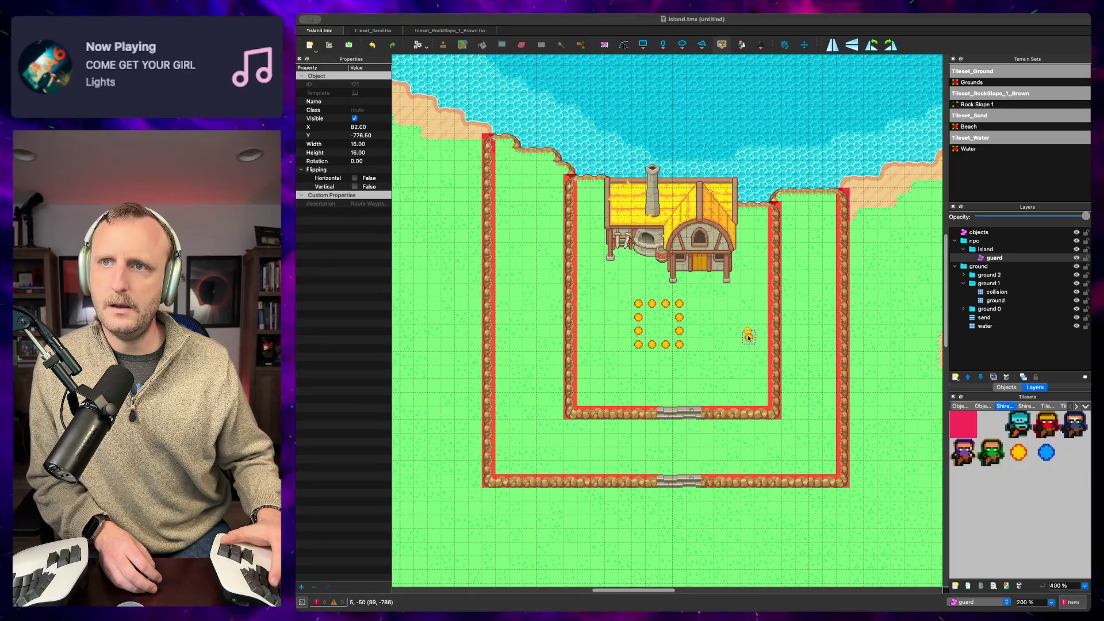
Step: Undo the stray and square waypoints, pick the orange route tile, and pan to the house and gates
{"action": "key", "text": "ctrl+z"}
{"action": "key", "text": "ctrl+z"}
{"action": "key", "text": "ctrl+z"}
{"action": "key", "text": "ctrl+z"}
{"action": "key", "text": "ctrl+z"}
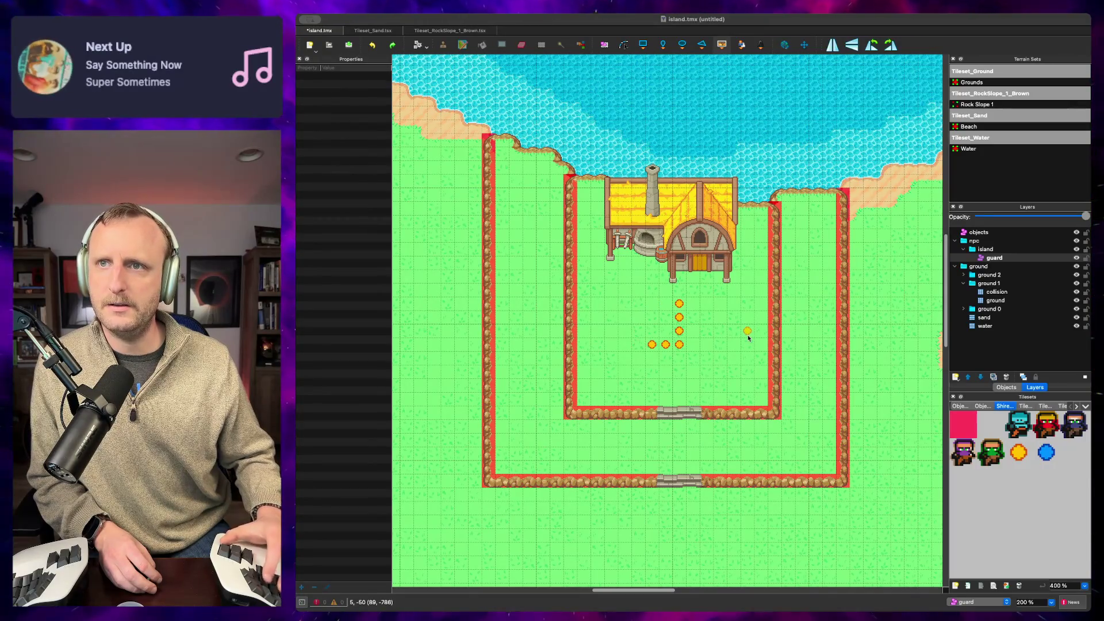
{"action": "key", "text": "ctrl+z"}
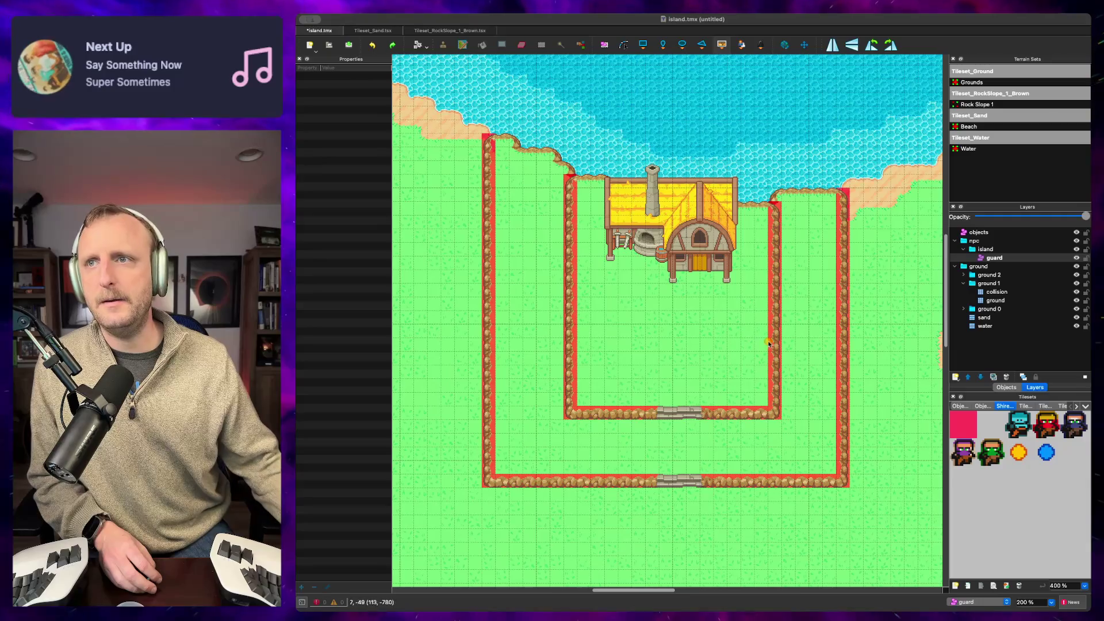
{"action": "left_click", "coordinate": [1018, 452]}
{"action": "scroll", "coordinate": [752, 263], "scroll_direction": "down", "scroll_amount": 3}
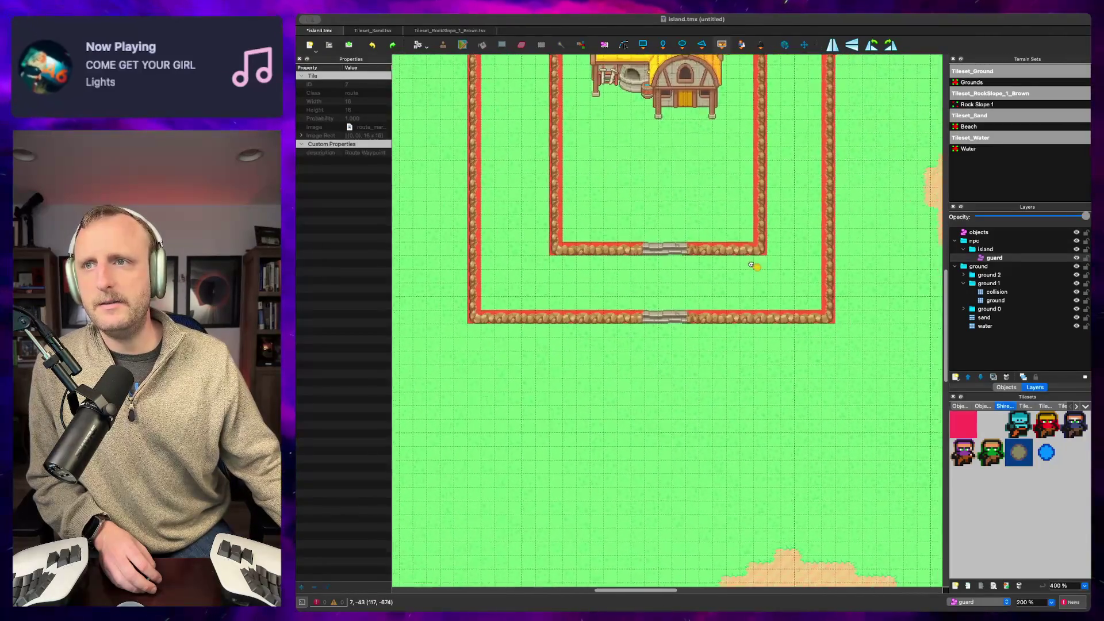
{"action": "scroll", "coordinate": [628, 332], "scroll_direction": "right", "scroll_amount": 5}
{"action": "left_click_drag", "start_coordinate": [618, 377], "coordinate": [706, 374]}
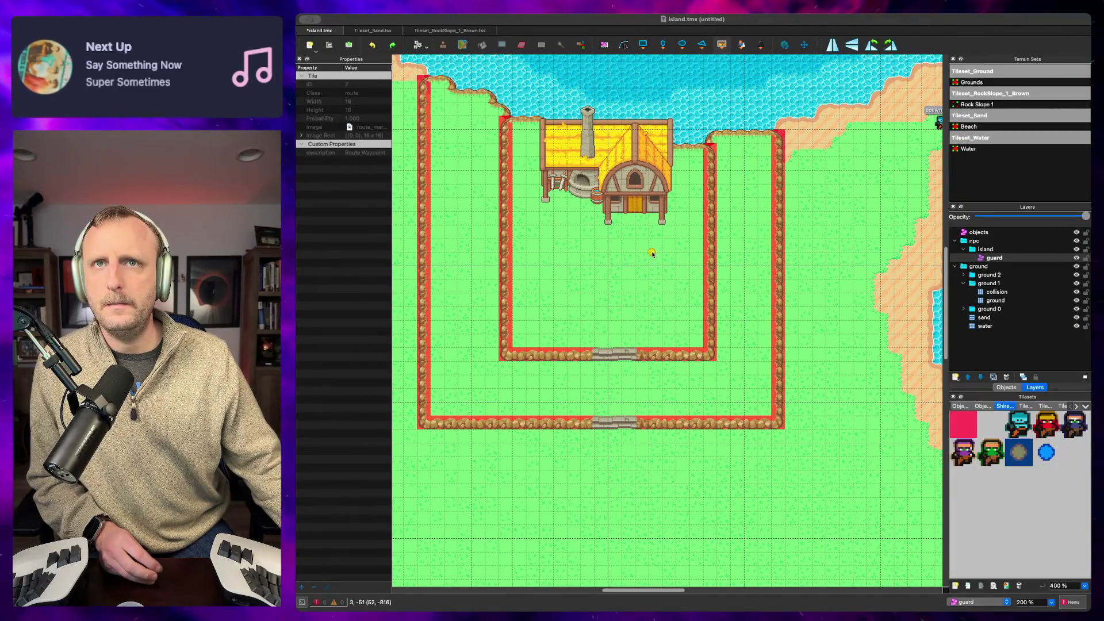
Step: Place a straight column of 15 route waypoints from below the house through both wall gates
{"action": "left_click", "coordinate": [614, 244]}
{"action": "left_click", "coordinate": [613, 259]}
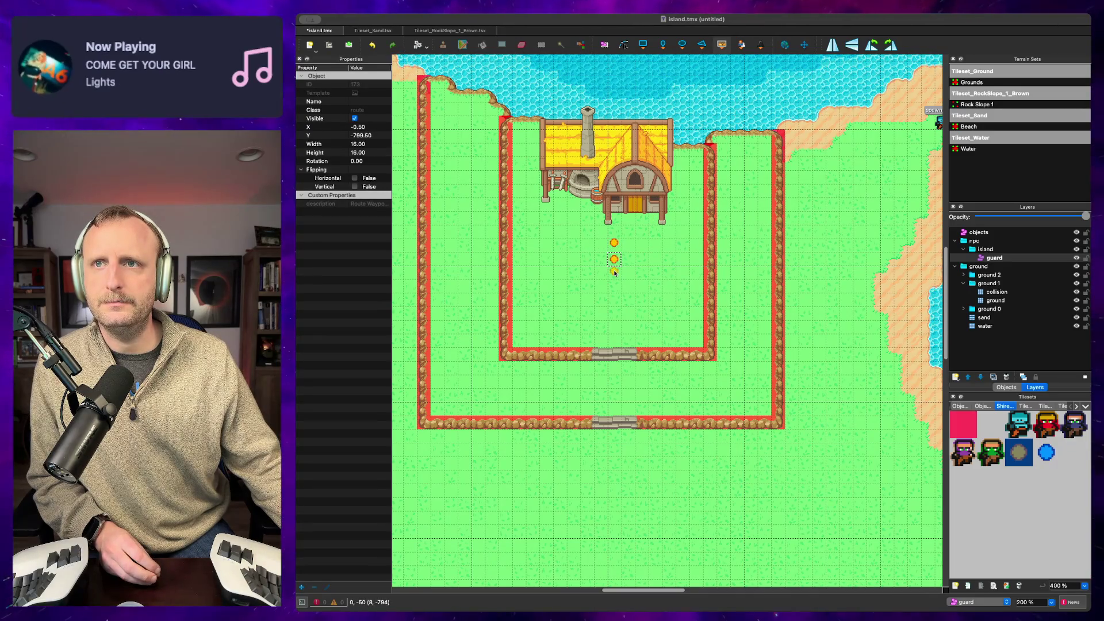
{"action": "left_click", "coordinate": [615, 286]}
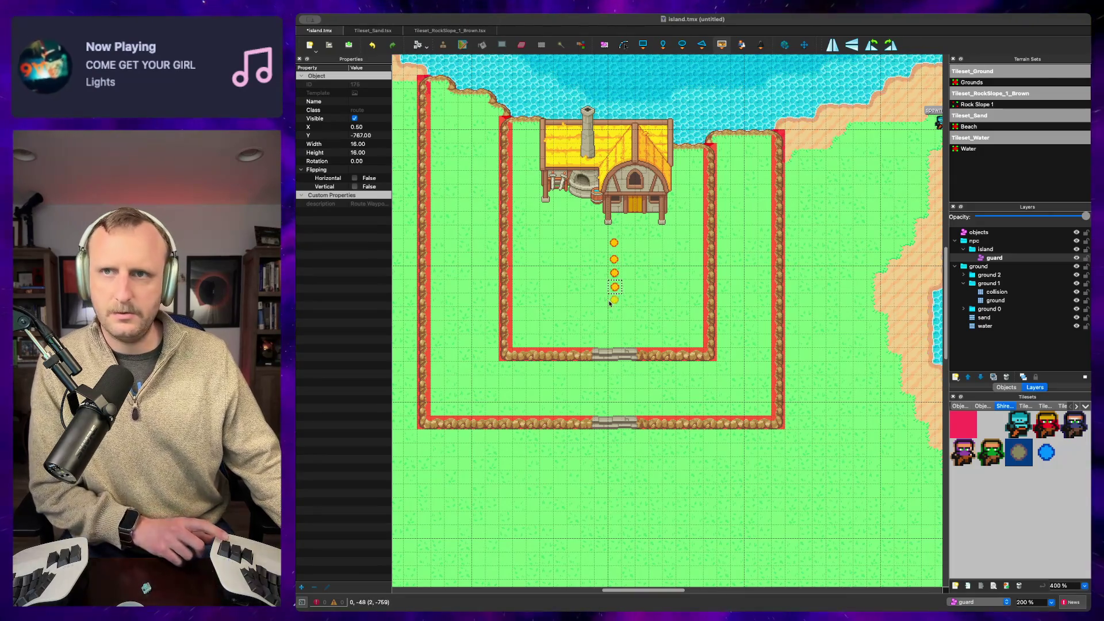
{"action": "left_click", "coordinate": [614, 304]}
{"action": "left_click", "coordinate": [615, 317]}
{"action": "left_click", "coordinate": [615, 331]}
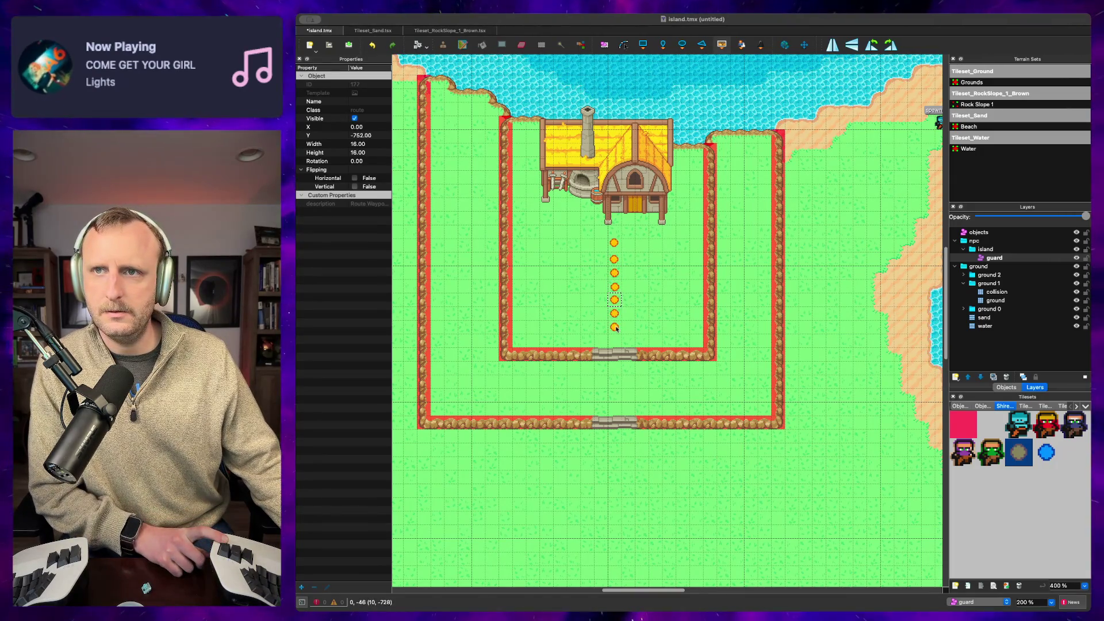
{"action": "left_click", "coordinate": [616, 345]}
{"action": "left_click", "coordinate": [614, 354]}
{"action": "left_click", "coordinate": [615, 368]}
{"action": "left_click", "coordinate": [615, 381]}
{"action": "left_click", "coordinate": [615, 395]}
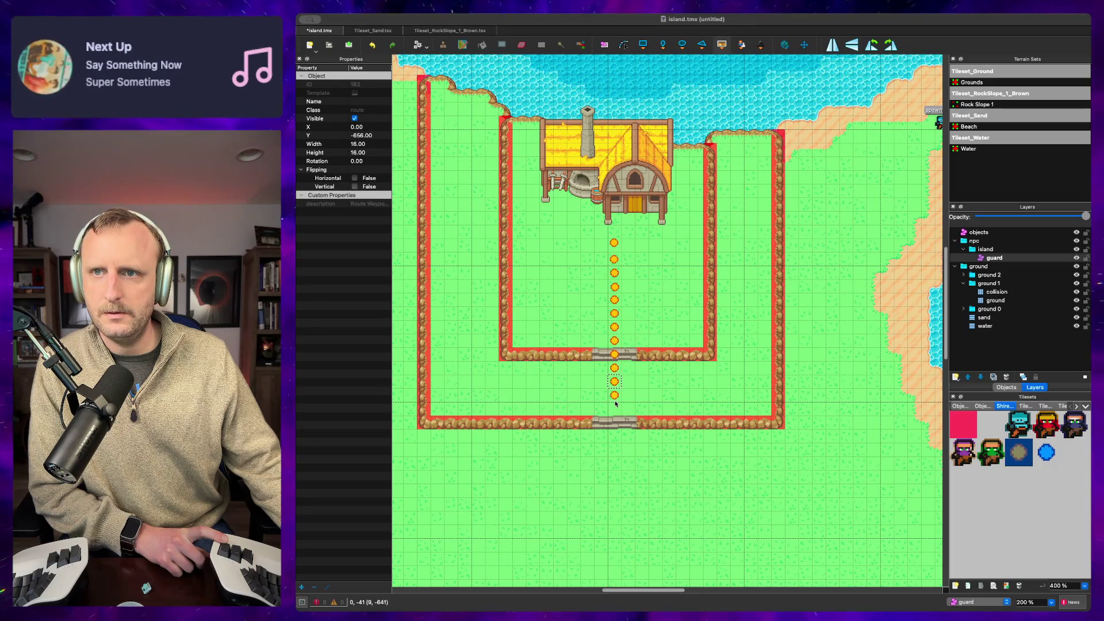
{"action": "left_click", "coordinate": [615, 423]}
{"action": "left_click", "coordinate": [615, 409]}
{"action": "left_click", "coordinate": [614, 436]}
{"action": "left_click", "coordinate": [615, 449]}
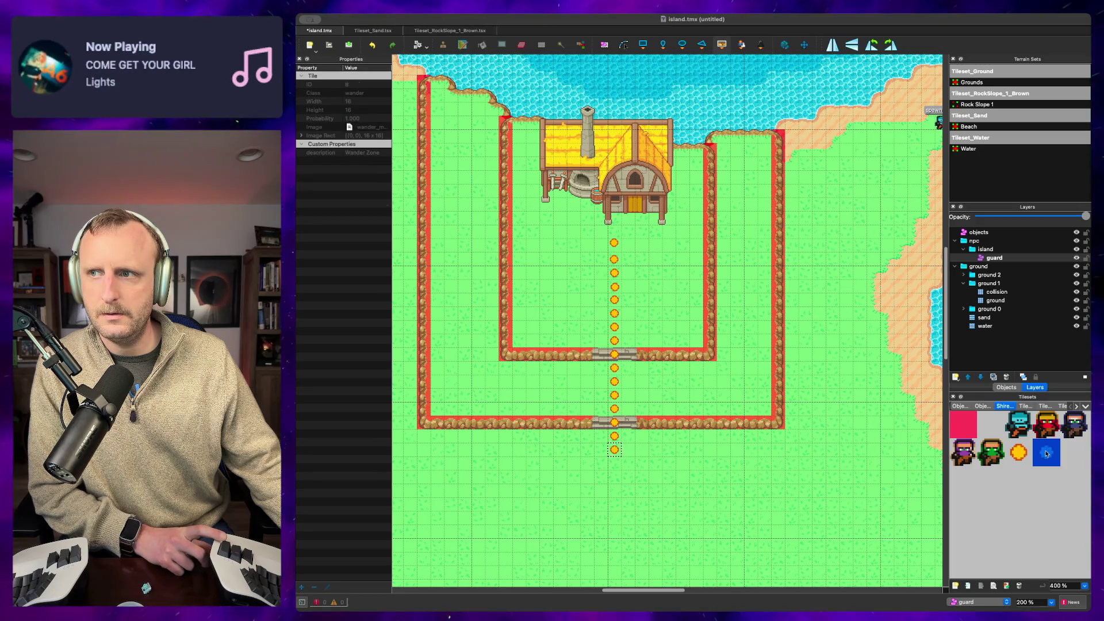
Step: Switch to the blue wander tile and stamp the first three rows beside the route's end
{"action": "key", "text": "Right"}
{"action": "left_click", "coordinate": [627, 450]}
{"action": "left_click", "coordinate": [642, 449]}
{"action": "left_click", "coordinate": [656, 449]}
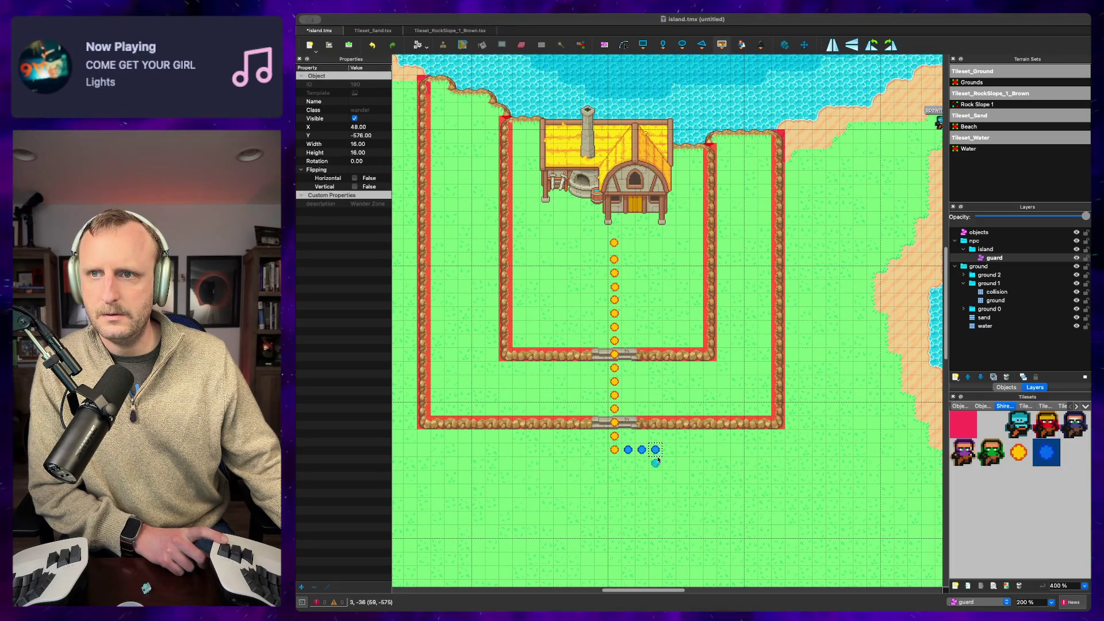
{"action": "left_click", "coordinate": [656, 462]}
{"action": "left_click", "coordinate": [641, 463]}
{"action": "left_click", "coordinate": [627, 463]}
{"action": "left_click", "coordinate": [615, 463]}
{"action": "left_click", "coordinate": [600, 462]}
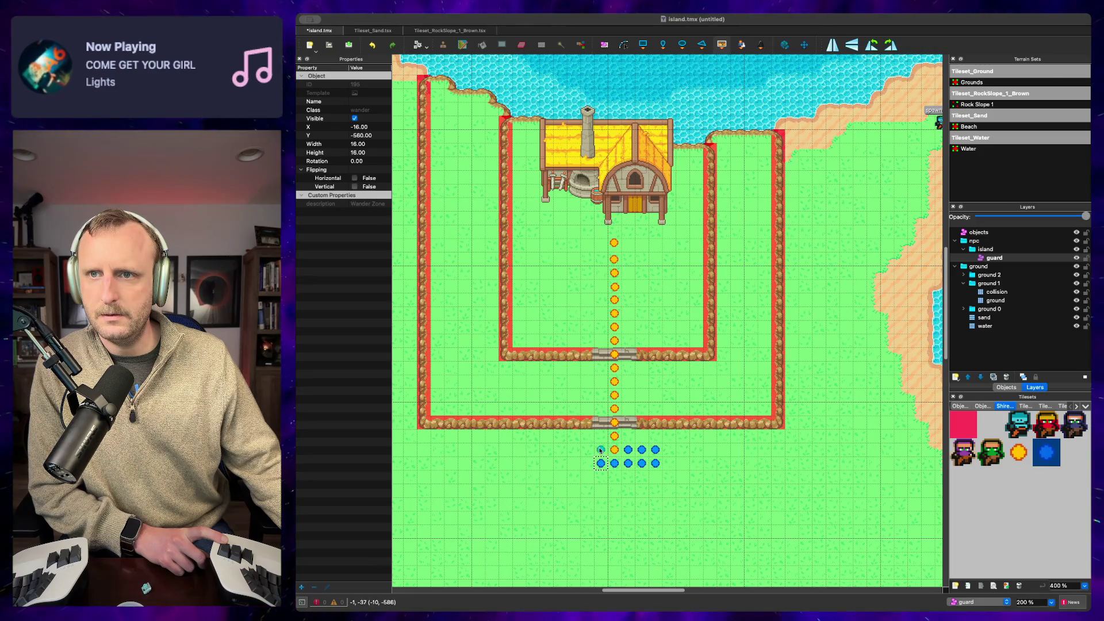
{"action": "left_click", "coordinate": [587, 463]}
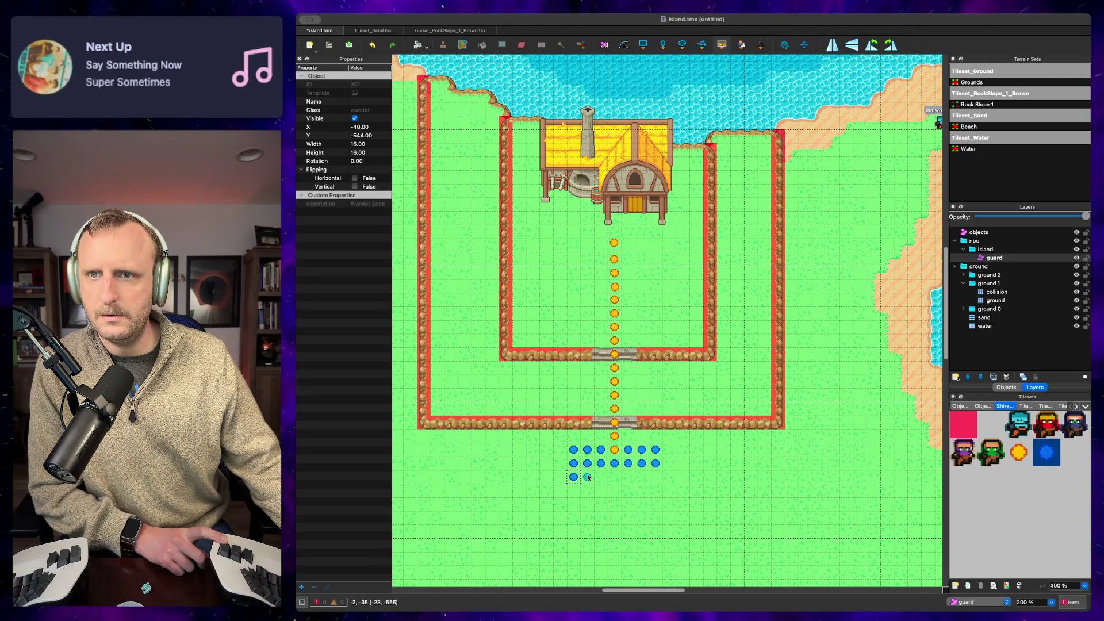
{"action": "left_click", "coordinate": [601, 476]}
{"action": "left_click", "coordinate": [614, 476]}
{"action": "left_click", "coordinate": [627, 477]}
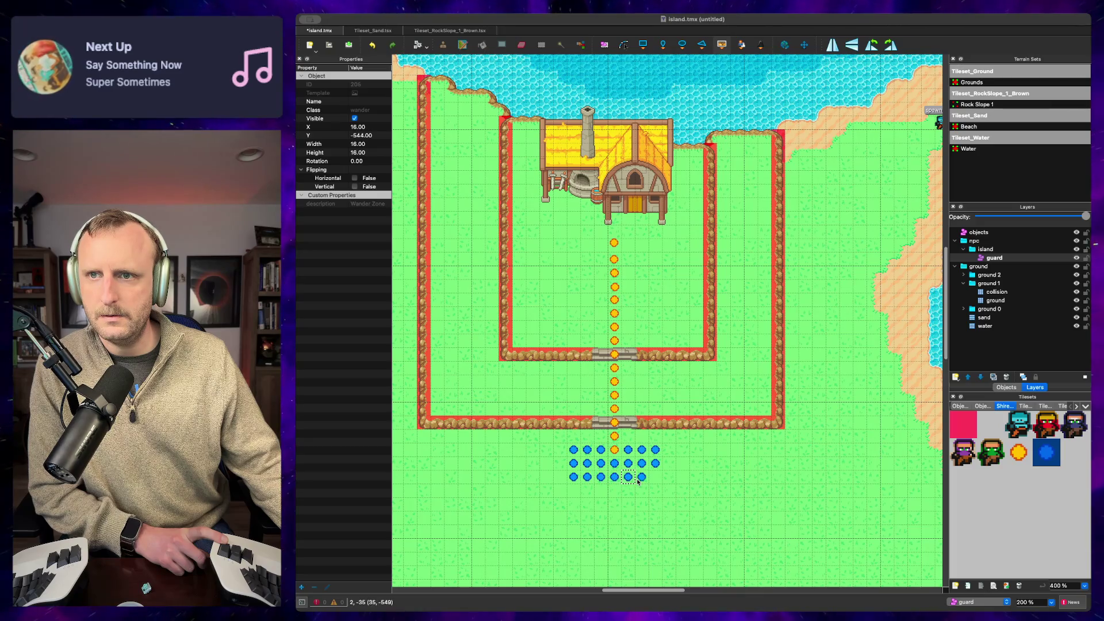
{"action": "left_click", "coordinate": [642, 476]}
{"action": "left_click", "coordinate": [656, 477]}
Step: Fill in the fourth and fifth rows of the blue wander zone
{"action": "left_click", "coordinate": [656, 490]}
{"action": "left_click", "coordinate": [641, 490]}
{"action": "left_click", "coordinate": [628, 491]}
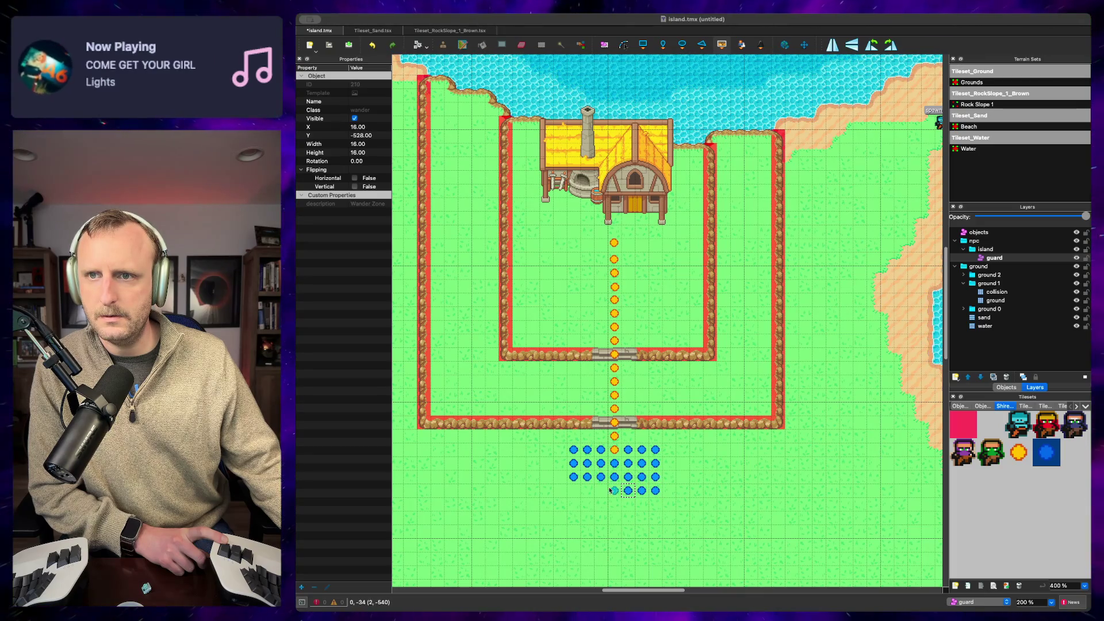
{"action": "left_click", "coordinate": [601, 490]}
{"action": "left_click", "coordinate": [587, 490]}
{"action": "left_click", "coordinate": [573, 490]}
{"action": "left_click", "coordinate": [615, 490]}
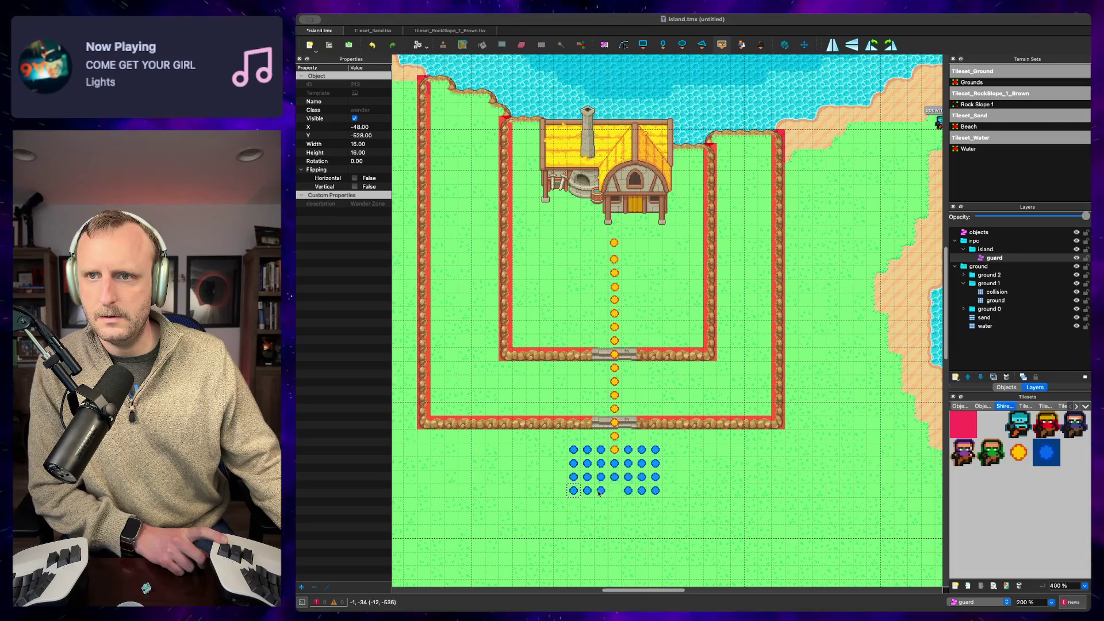
{"action": "left_click", "coordinate": [573, 504]}
{"action": "left_click", "coordinate": [587, 504]}
{"action": "left_click", "coordinate": [601, 505]}
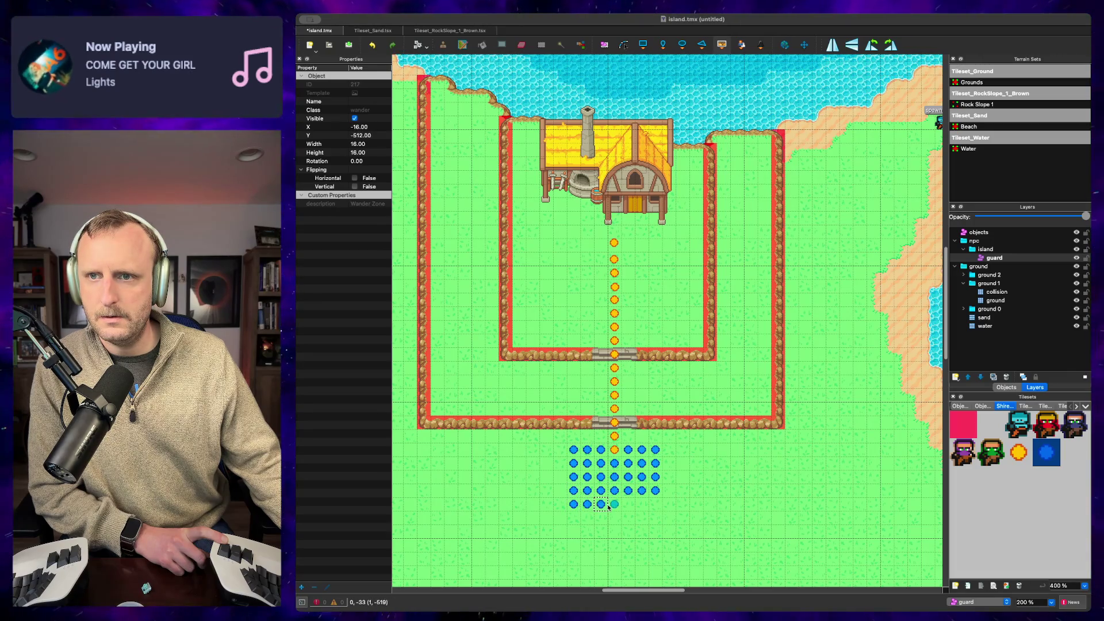
{"action": "left_click", "coordinate": [629, 505]}
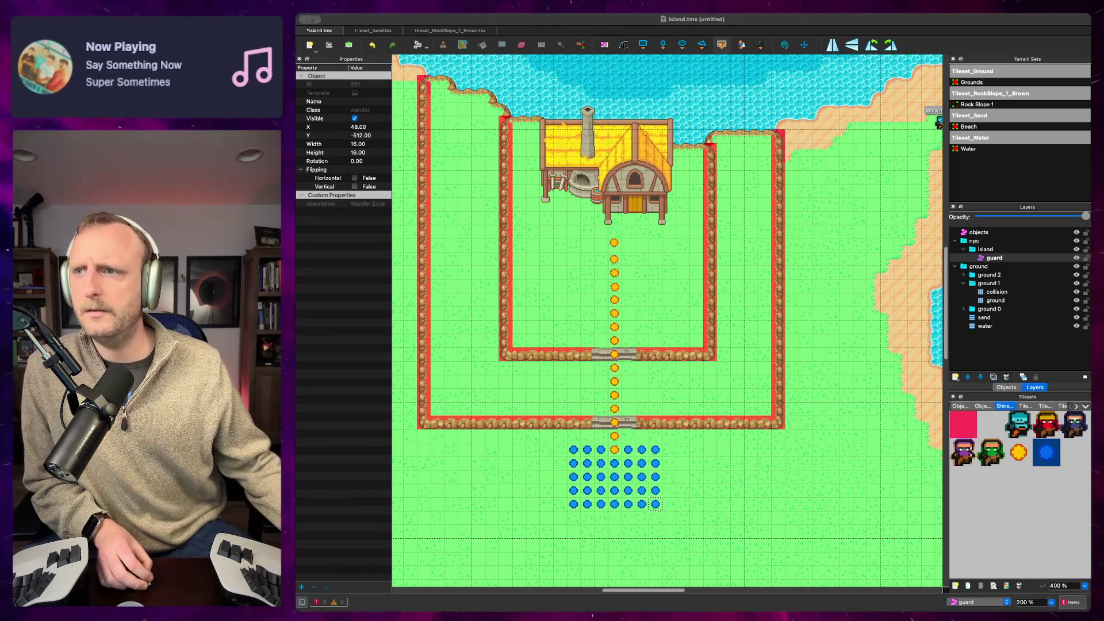
{"action": "left_click", "coordinate": [965, 456]}
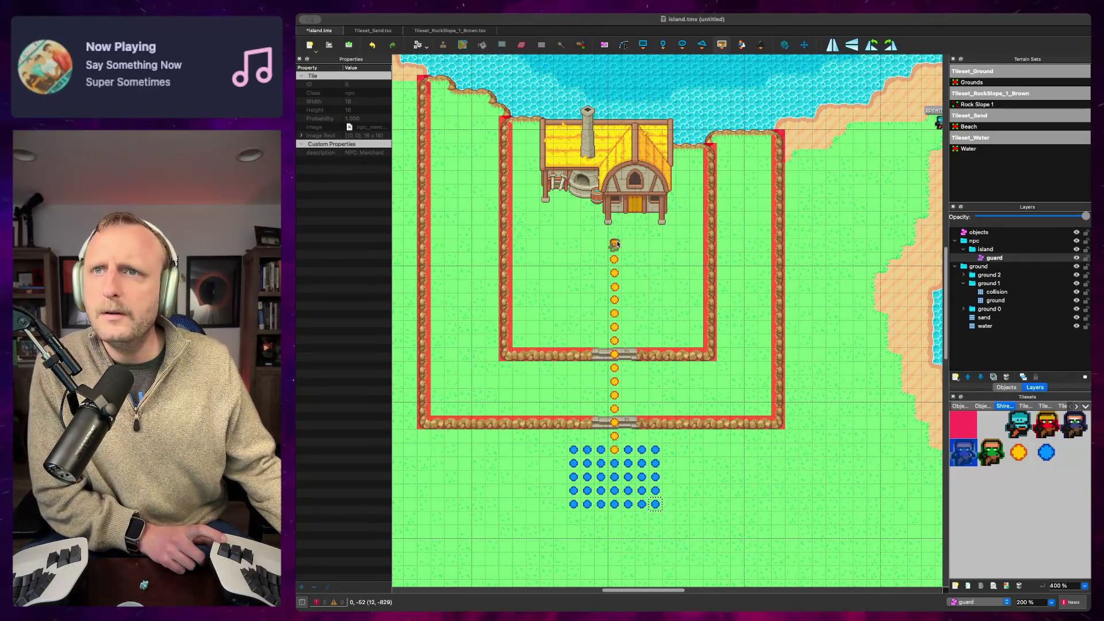
Step: Place the NPC Merchant on the first route waypoint just below the house
{"action": "left_click", "coordinate": [614, 252]}
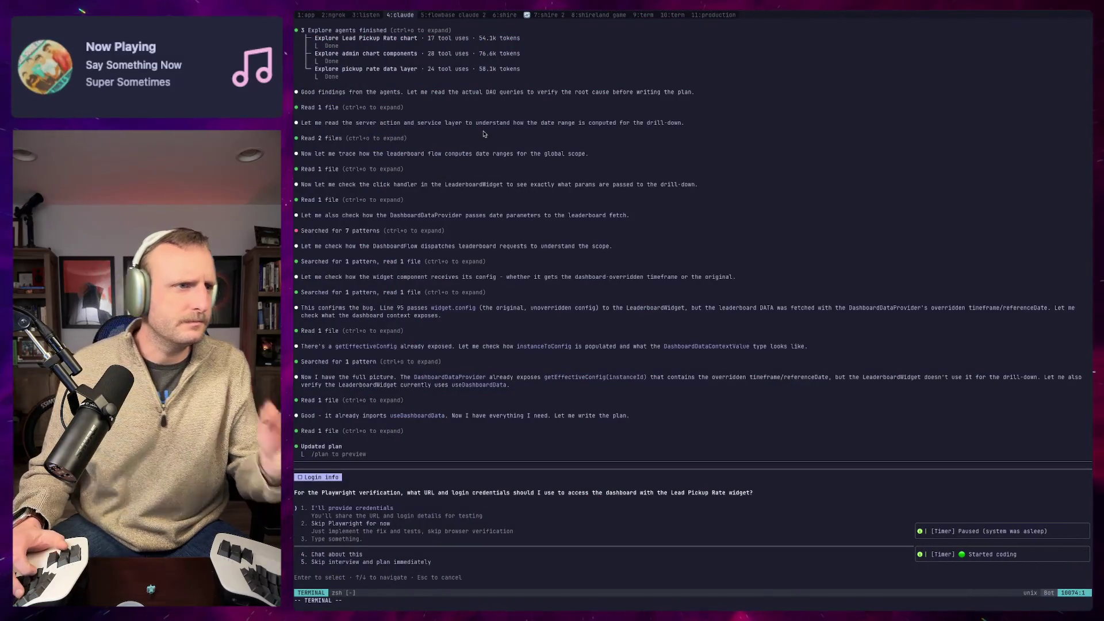
Step: Answer Claude: credentials will be provided, login URL localhost:3000, login typed in later
{"action": "key", "text": "Down"}
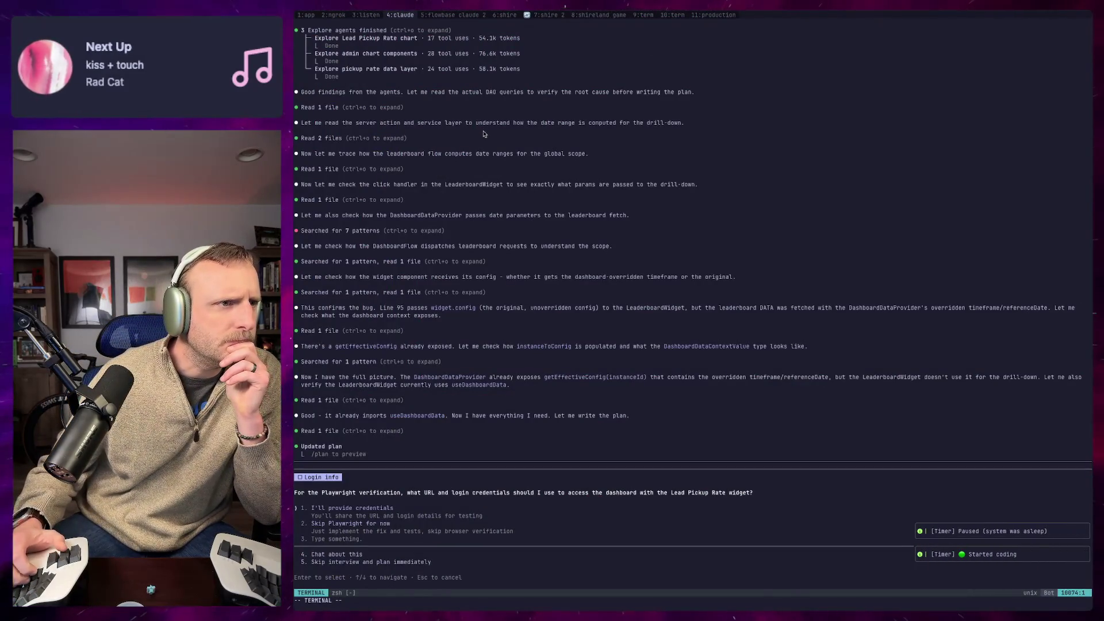
{"action": "key", "text": "Return"}
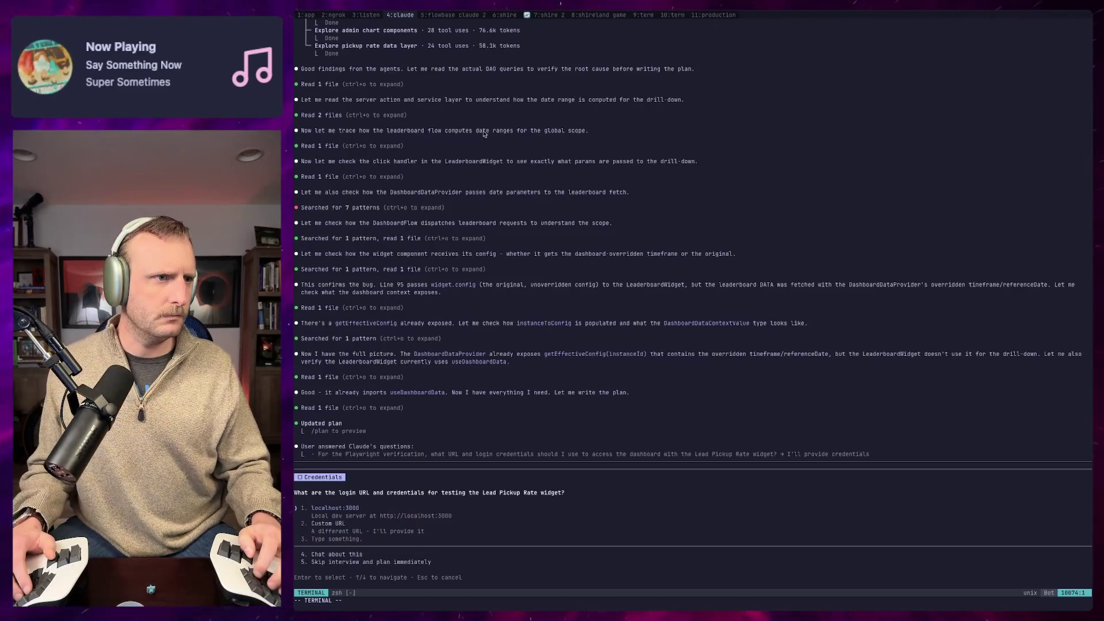
{"action": "key", "text": "Return"}
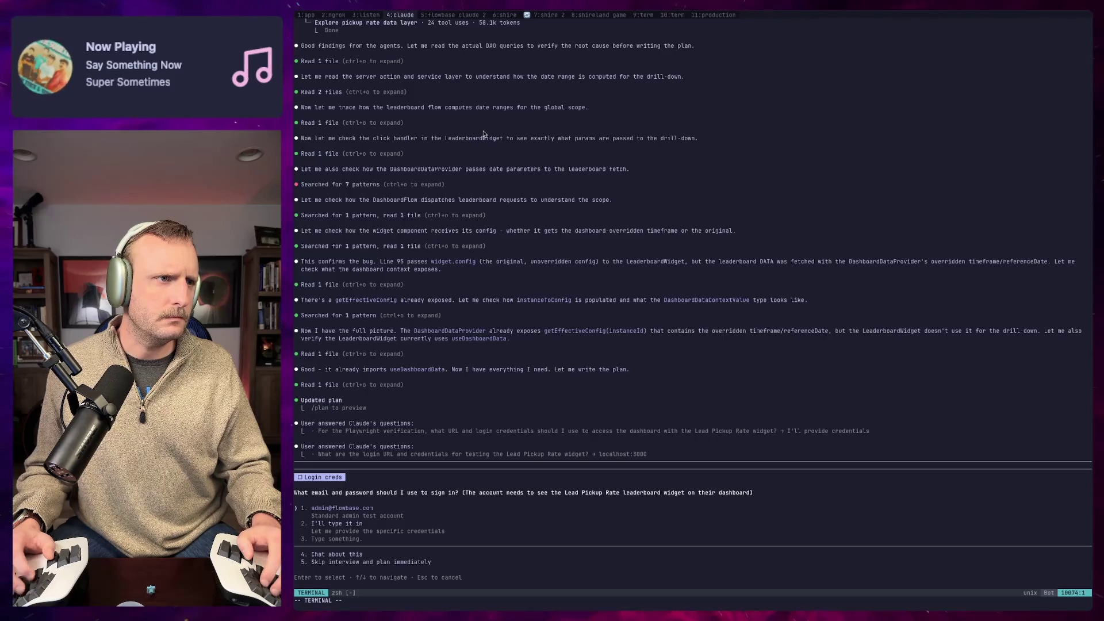
{"action": "key", "text": "Return"}
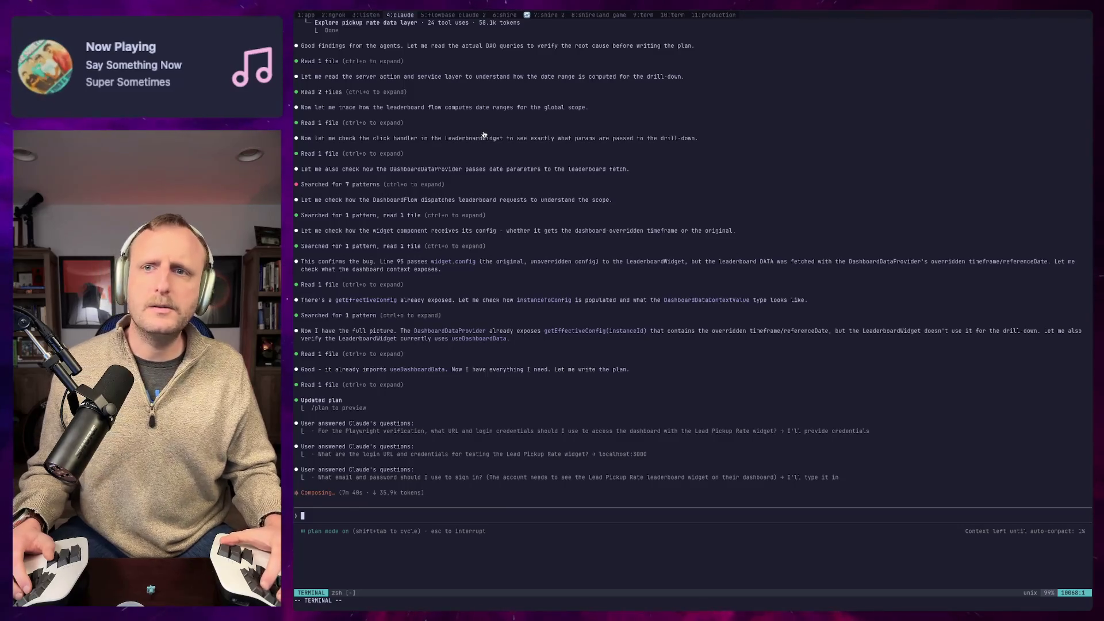
{"action": "key", "text": "ctrl+b"}
Step: Compare the NPC code diff in 7:shire 2 with Claude's plan in 4:claude
{"action": "key", "text": "7"}
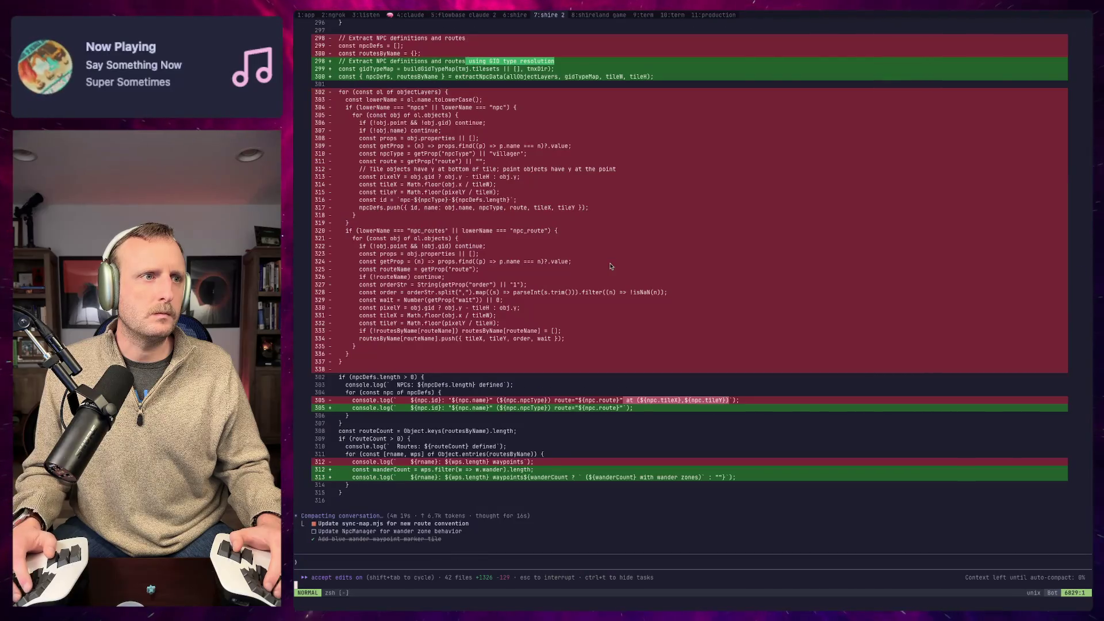
{"action": "key", "text": "ctrl+b"}
{"action": "key", "text": "4"}
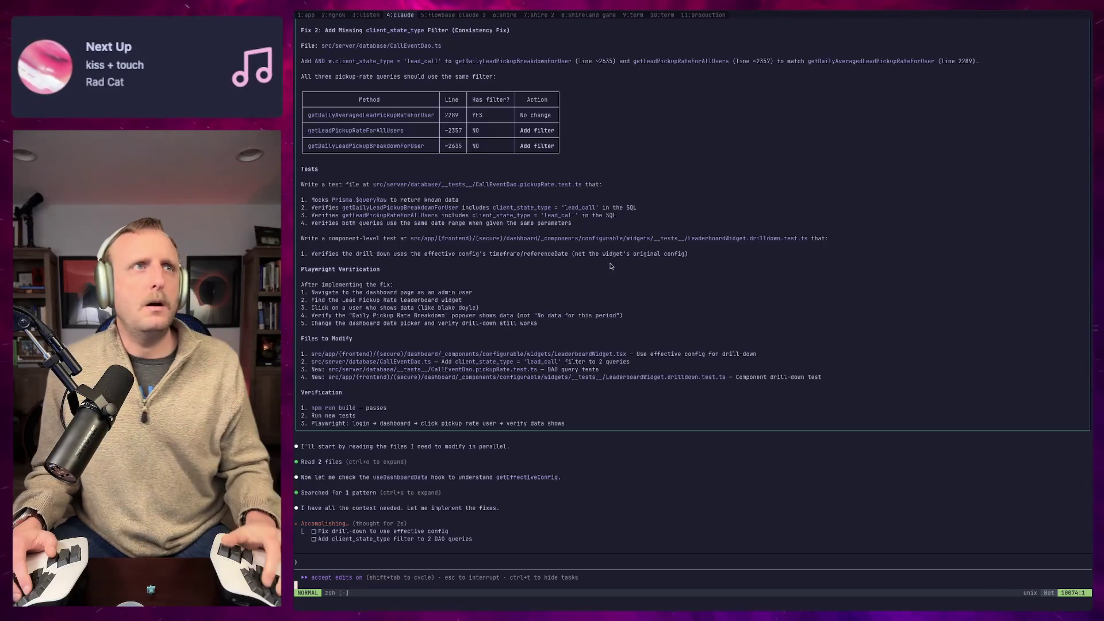
{"action": "key", "text": "ctrl+b"}
{"action": "key", "text": "7"}
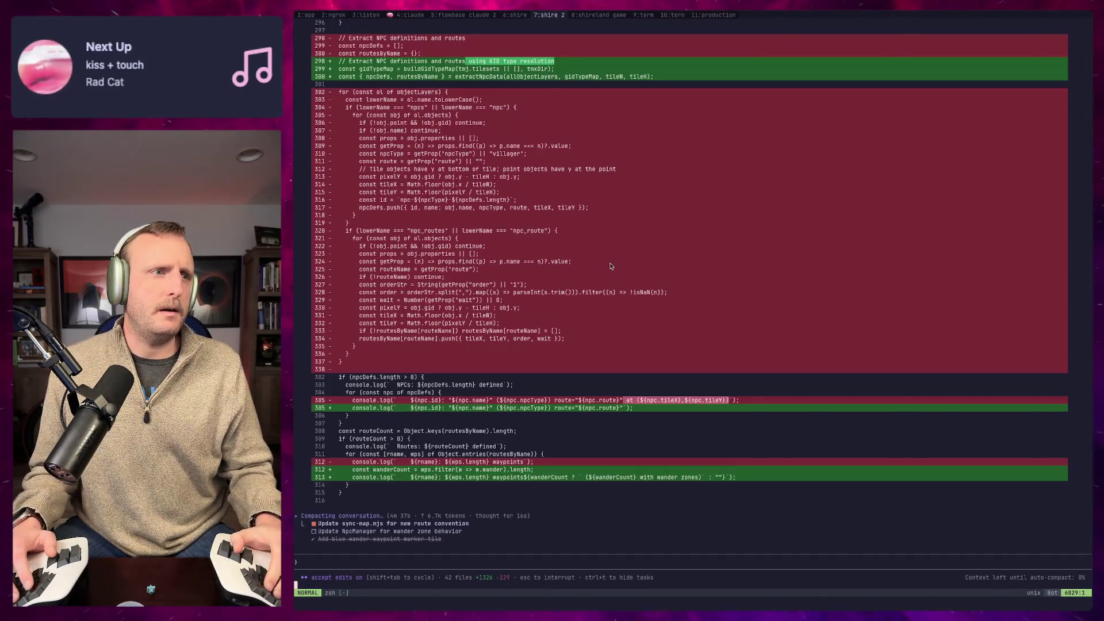
Step: Cycle tmux windows 6, 3 and 5 back to the NPC route diff, then bring up Shireland
{"action": "key", "text": "ctrl+b"}
{"action": "key", "text": "6"}
{"action": "key", "text": "ctrl+b"}
{"action": "key", "text": "3"}
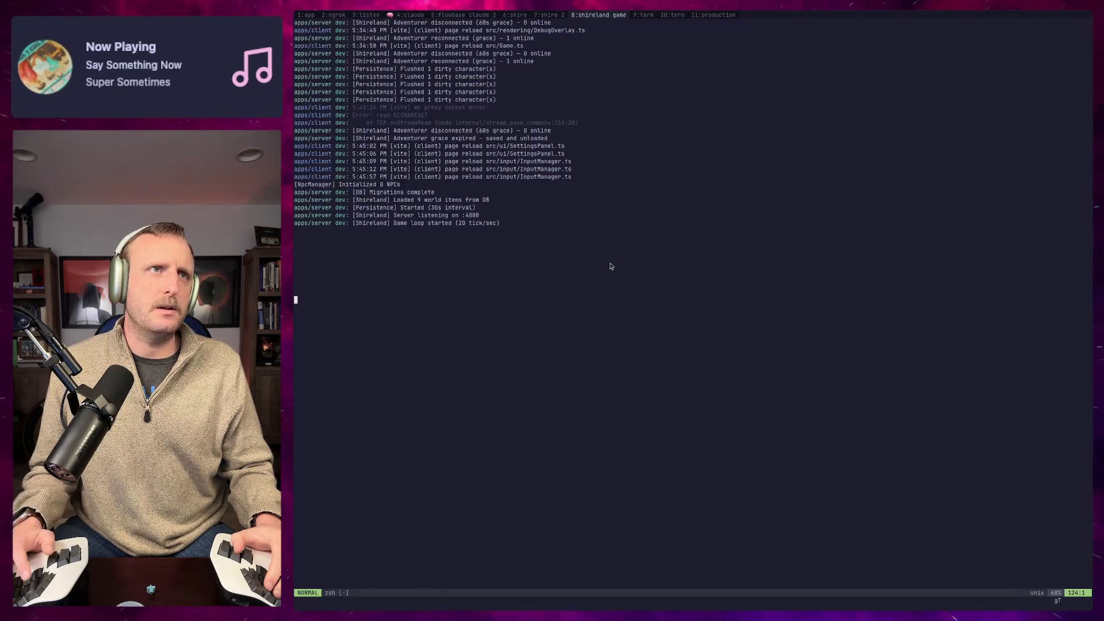
{"action": "key", "text": "ctrl+b"}
{"action": "key", "text": "5"}
{"action": "key", "text": "ctrl+b"}
{"action": "key", "text": "7"}
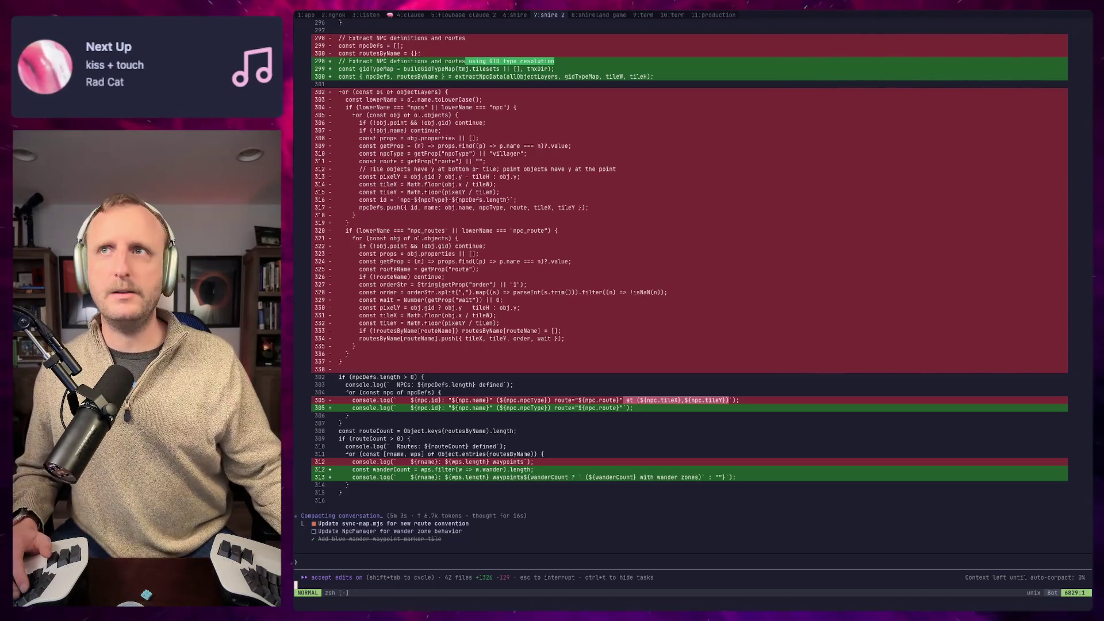
{"action": "key", "text": "super+Tab"}
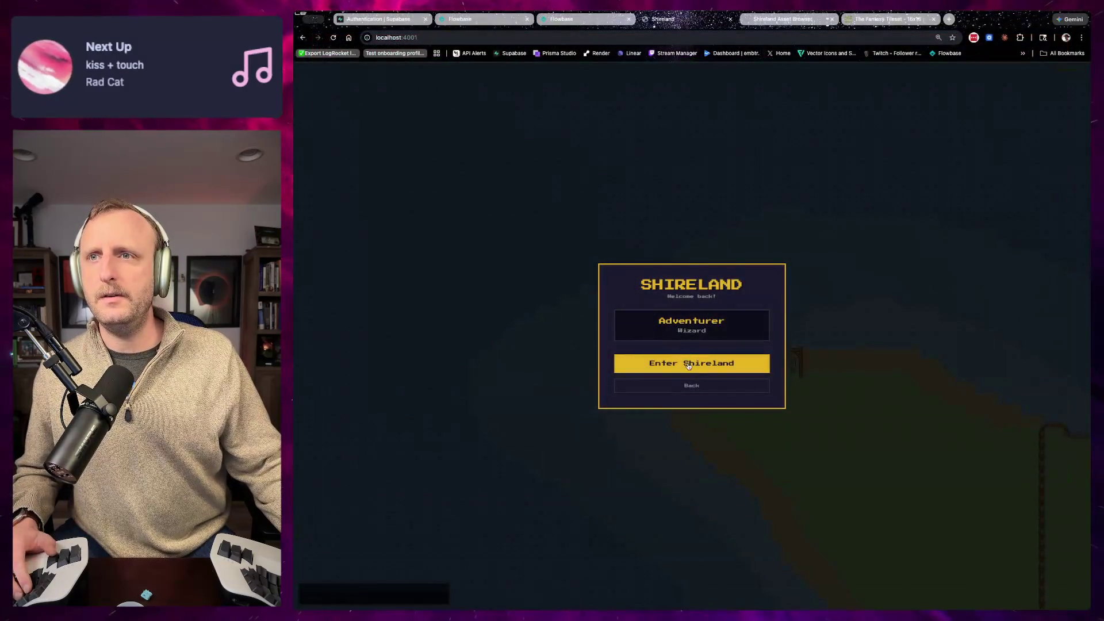
Step: Enter the game and walk the wizard through the gate, collecting a Shiny Marble, north-west toward the barrel
{"action": "left_click", "coordinate": [683, 366]}
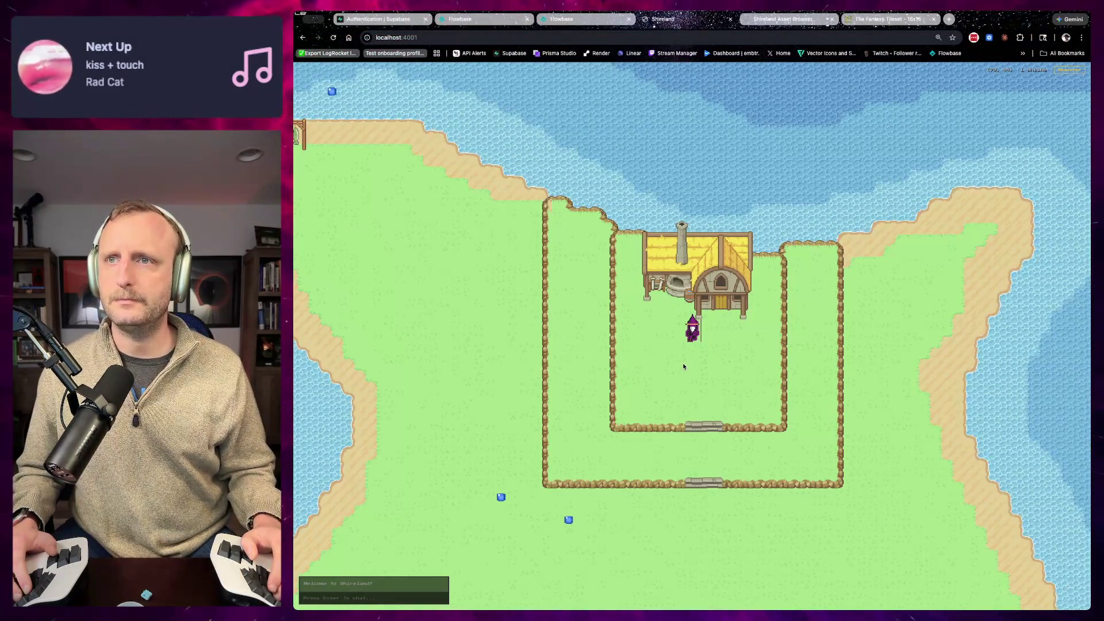
{"action": "key", "text": "Down"}
{"action": "key", "text": "Down"}
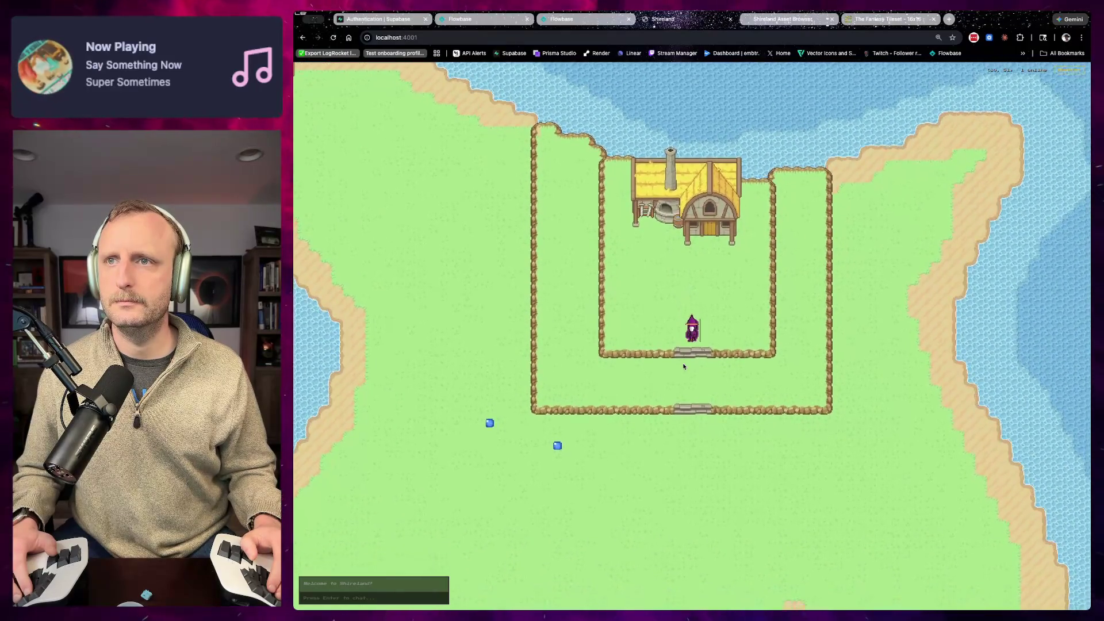
{"action": "key", "text": "Down"}
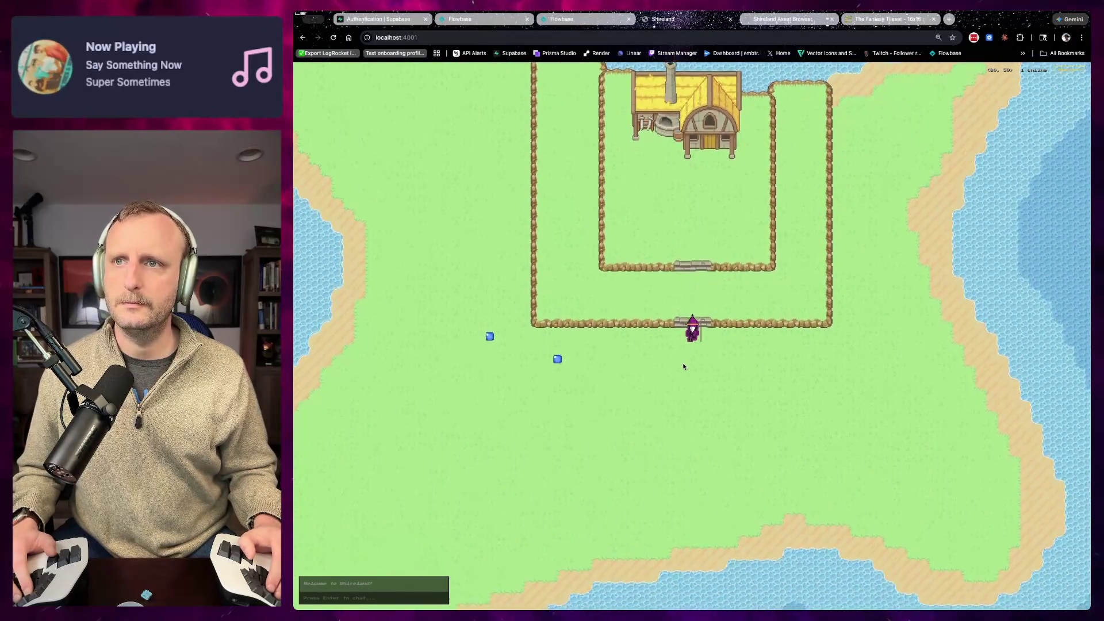
{"action": "key", "text": "Left"}
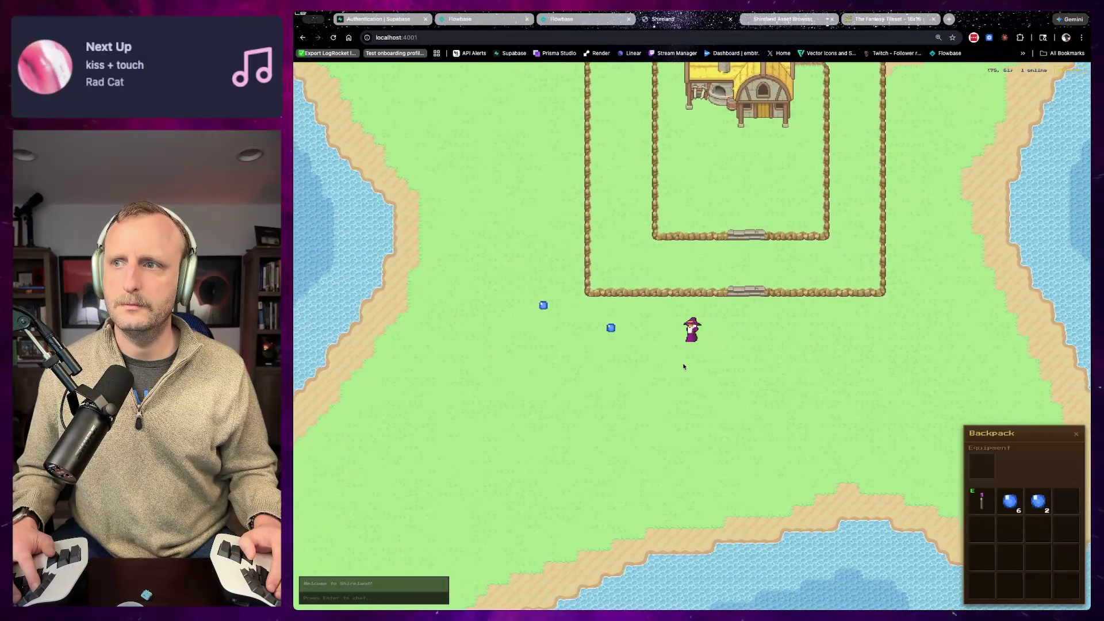
{"action": "key", "text": "Left"}
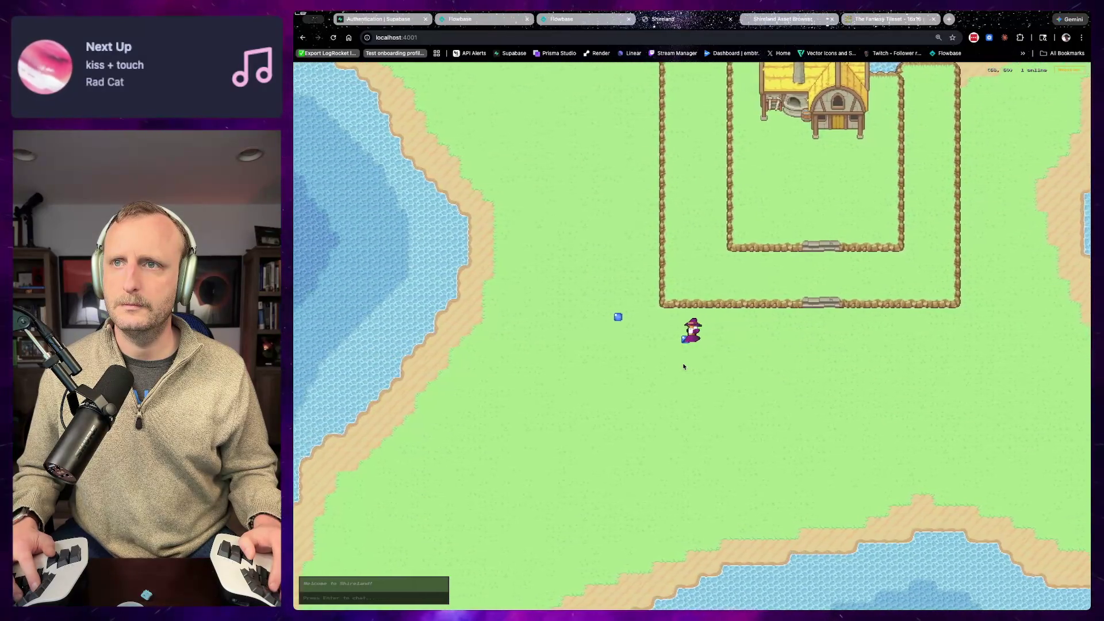
{"action": "key", "text": "Left"}
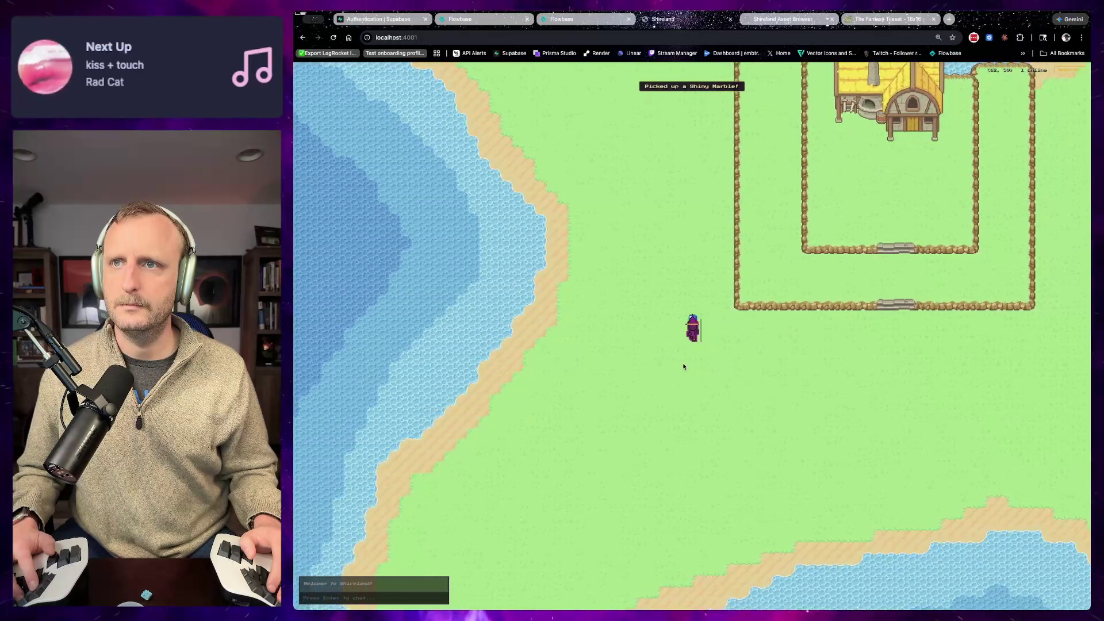
{"action": "key", "text": "Up"}
{"action": "key", "text": "Up"}
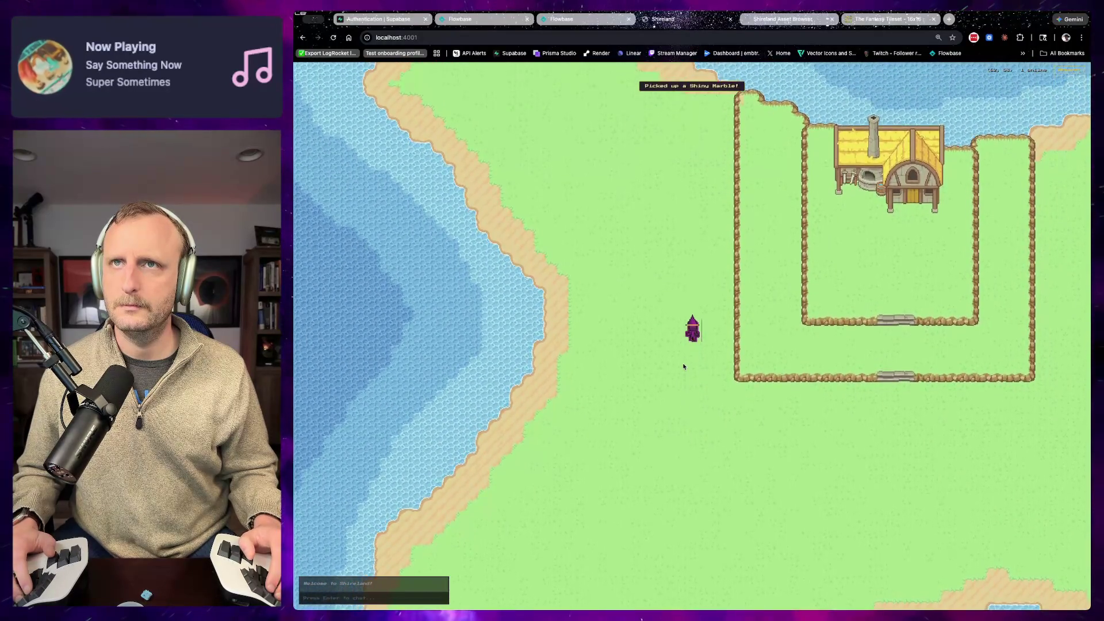
{"action": "key", "text": "Up"}
{"action": "key", "text": "Left"}
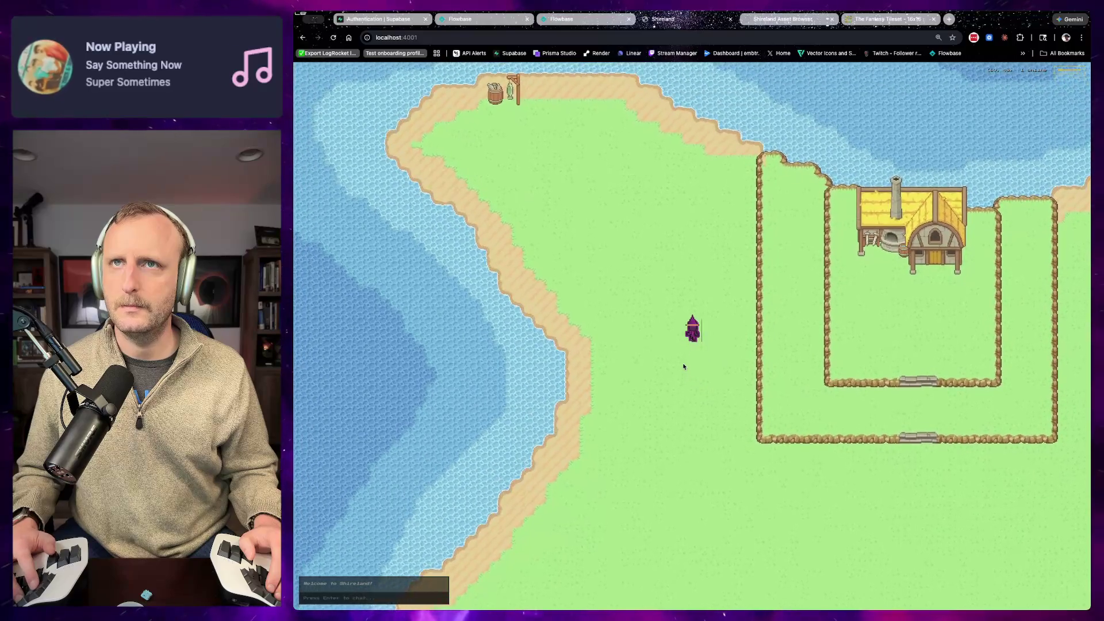
{"action": "key", "text": "Up"}
{"action": "key", "text": "Left"}
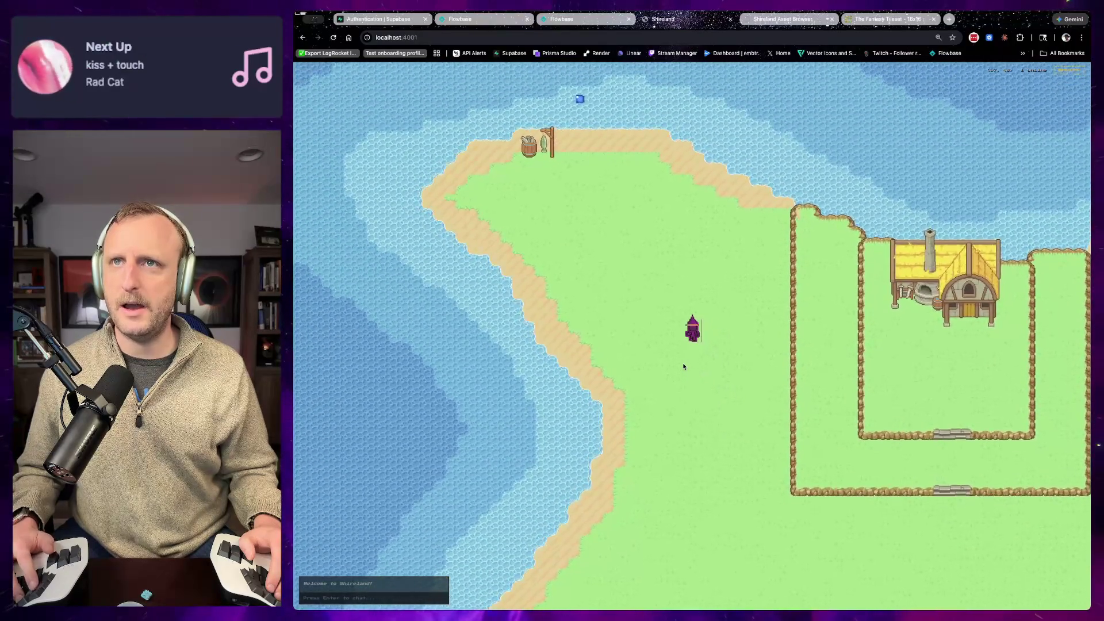
{"action": "key", "text": "Up"}
{"action": "key", "text": "Left"}
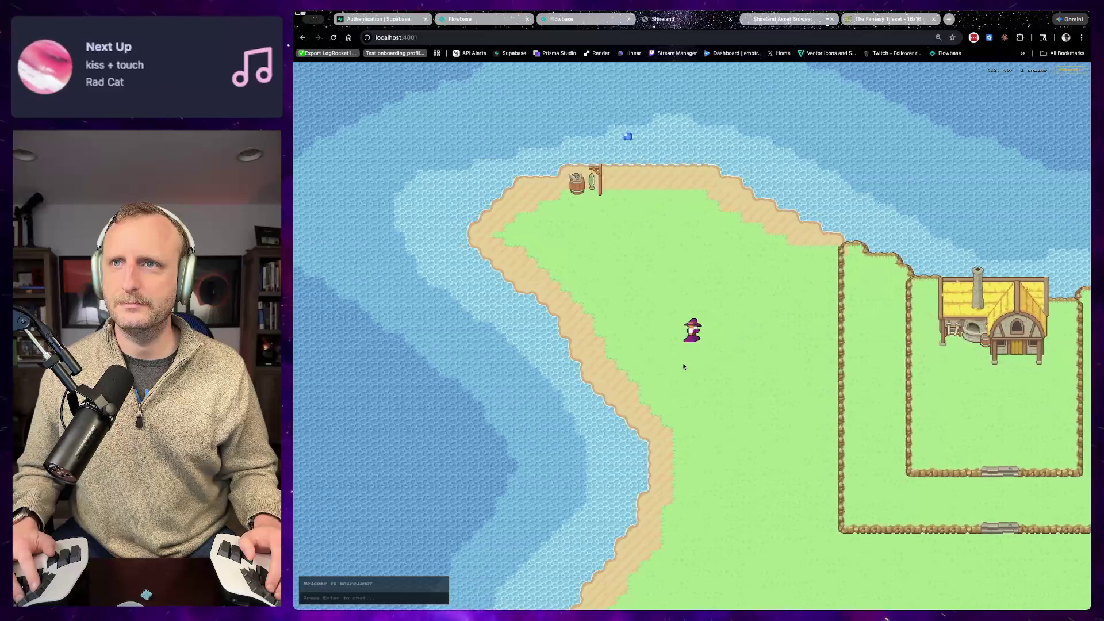
{"action": "key", "text": "Left"}
{"action": "key", "text": "Up"}
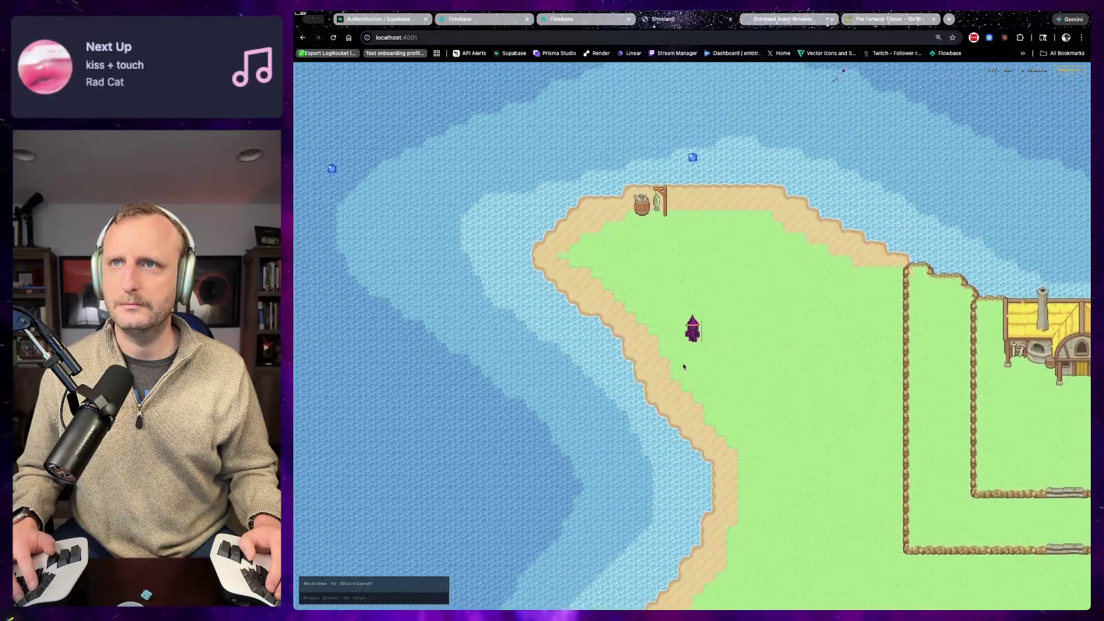
{"action": "key", "text": "Up"}
{"action": "key", "text": "Down"}
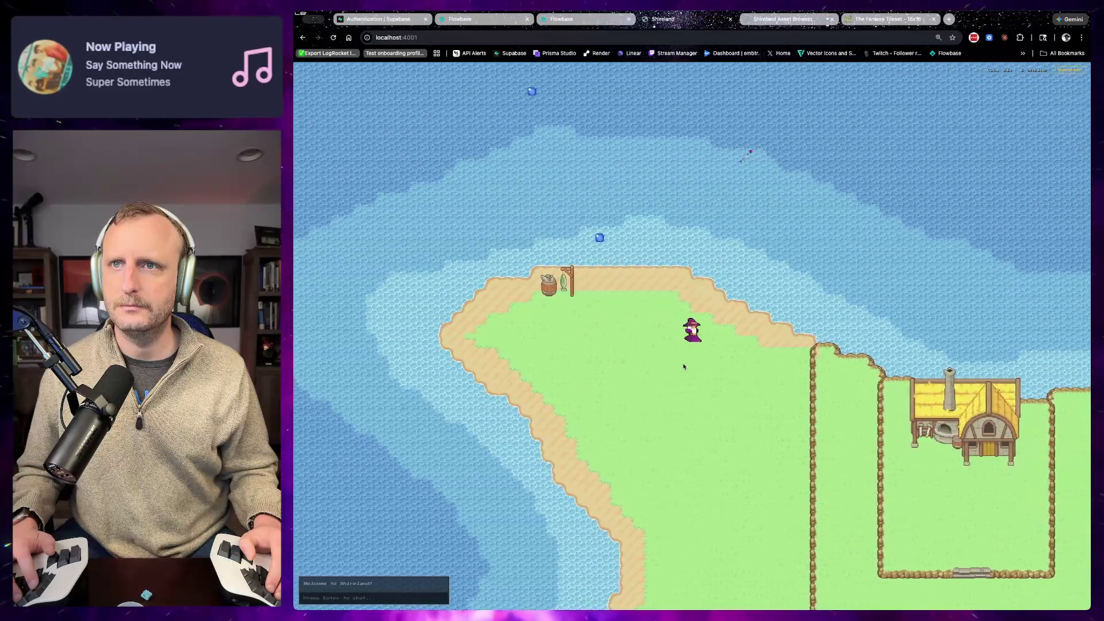
Step: Walk the wizard west along the beach, then back east toward the village
{"action": "key", "text": "Left"}
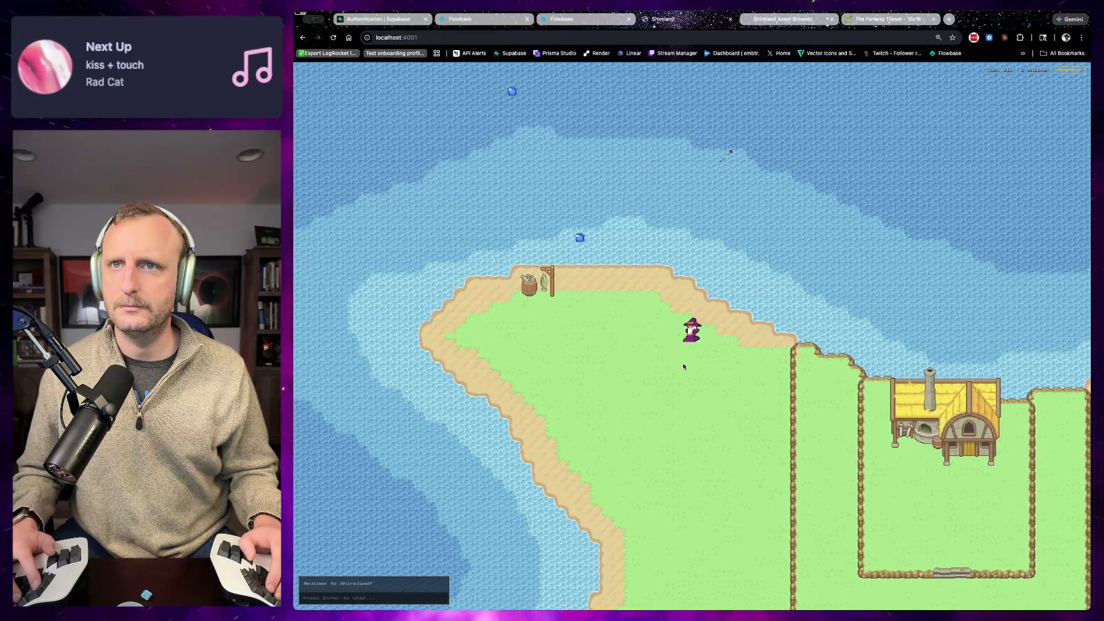
{"action": "key", "text": "Left"}
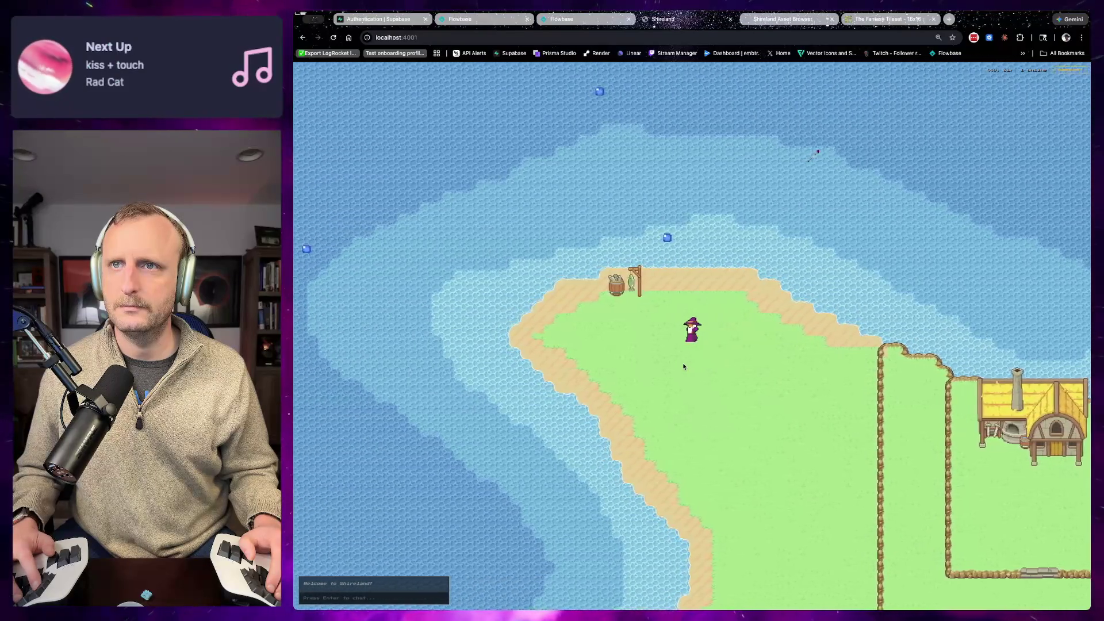
{"action": "key", "text": "Left"}
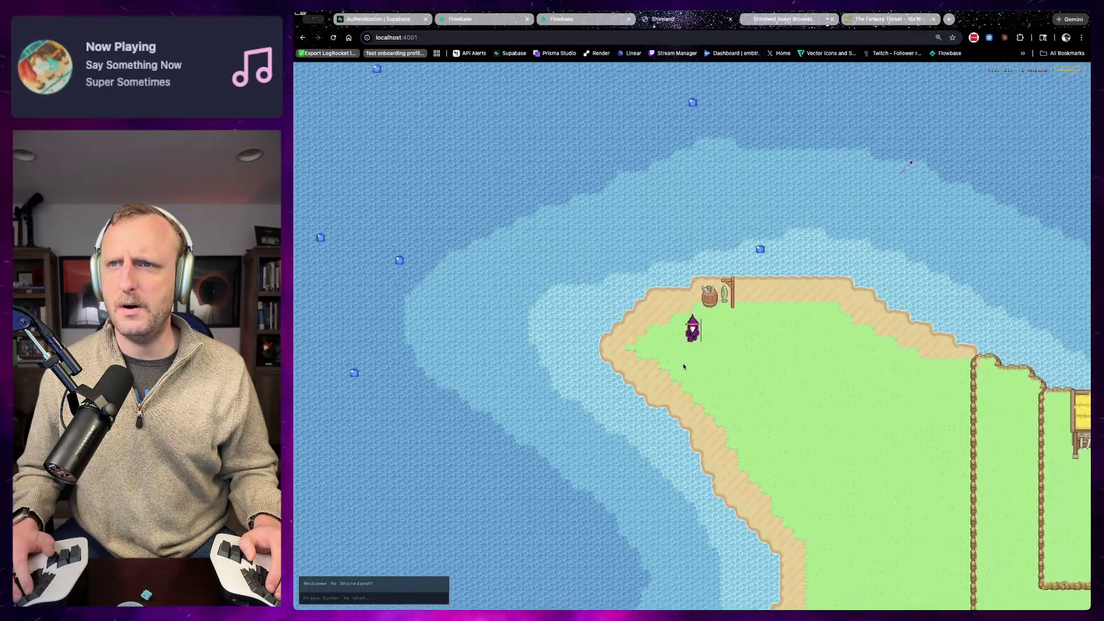
{"action": "key", "text": "Down"}
{"action": "key", "text": "Right"}
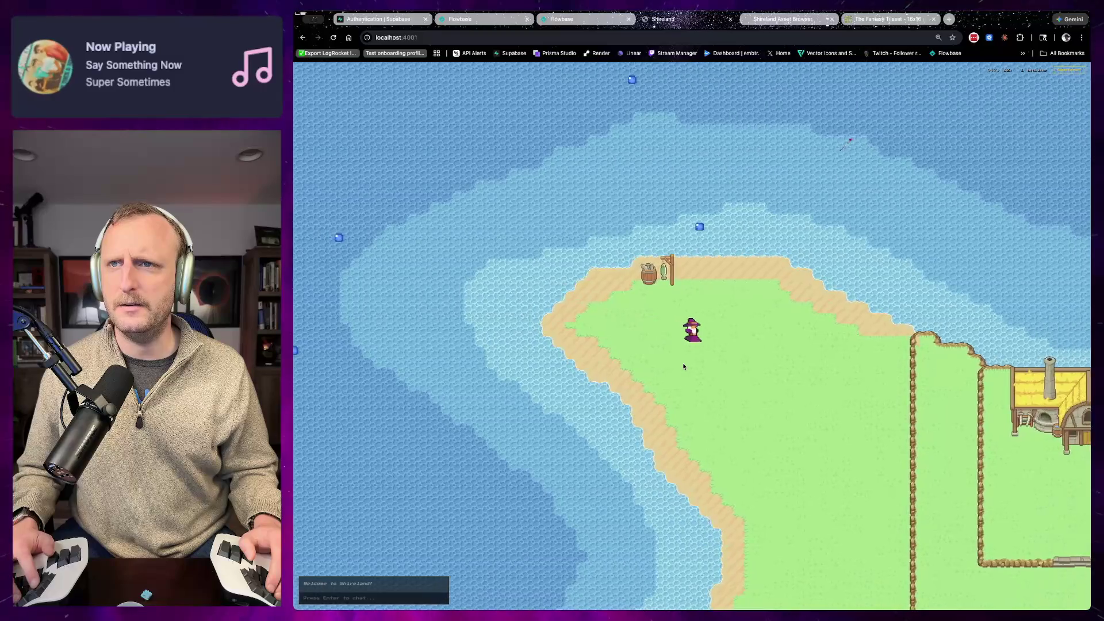
{"action": "key", "text": "Right"}
{"action": "key", "text": "s"}
{"action": "key", "text": "d"}
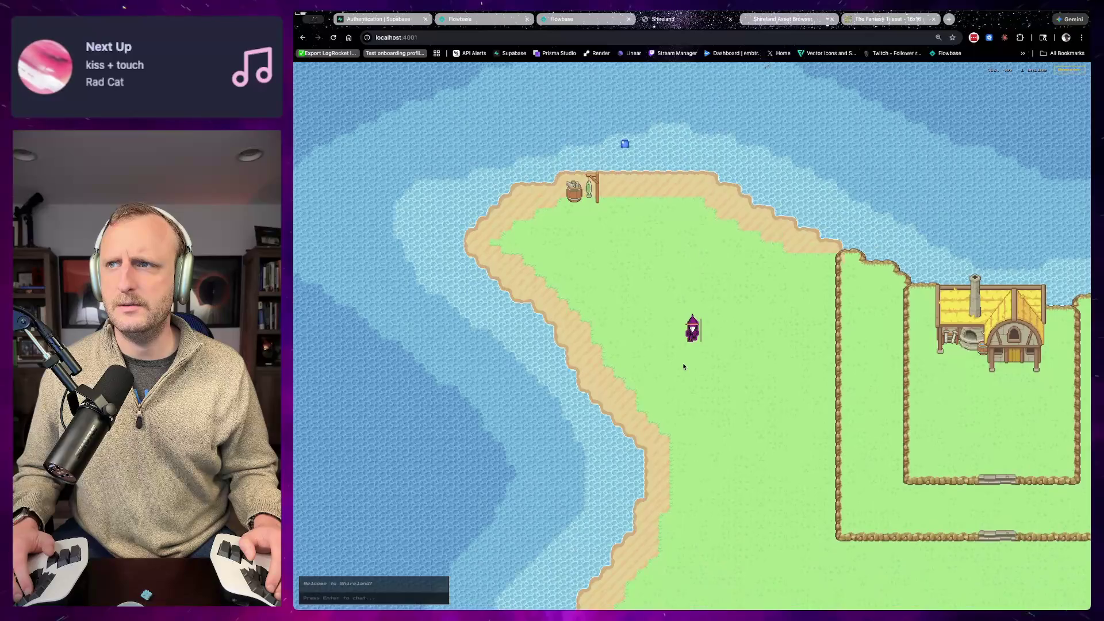
Step: Walk the wizard up and down the shore by the barrel, then open the Backpack
{"action": "key", "text": "s"}
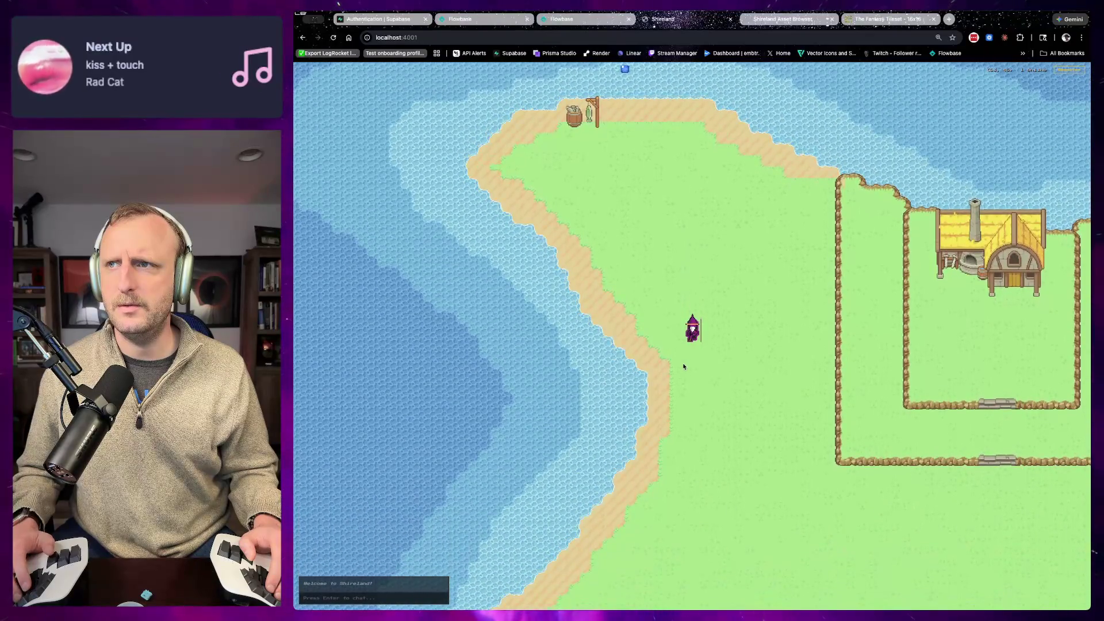
{"action": "key", "text": "w"}
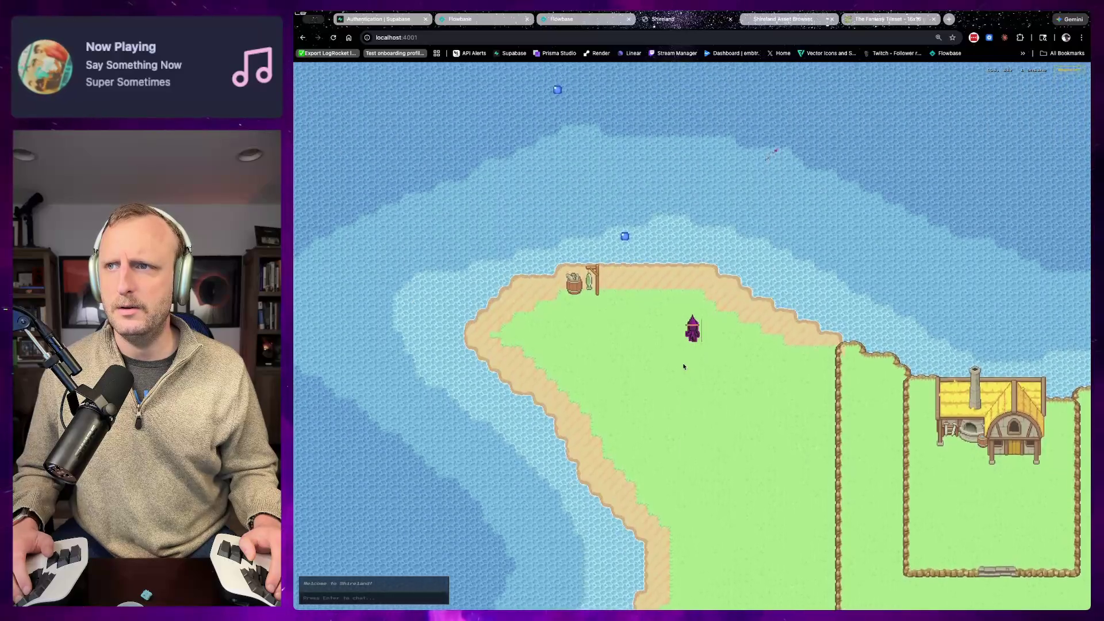
{"action": "key", "text": "w"}
{"action": "key", "text": "s"}
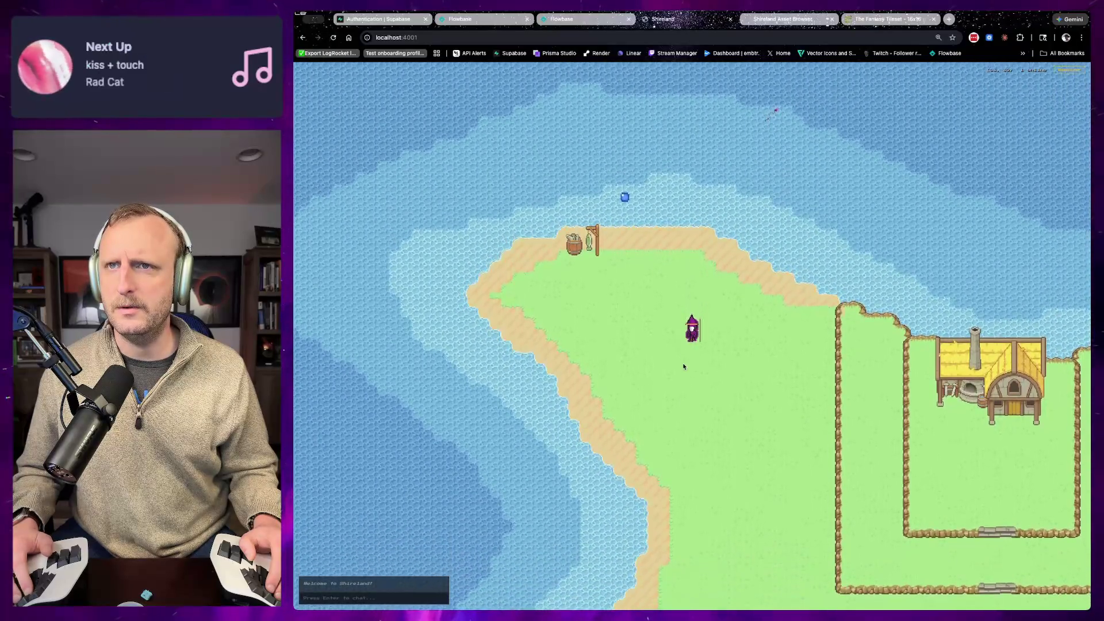
{"action": "key", "text": "s"}
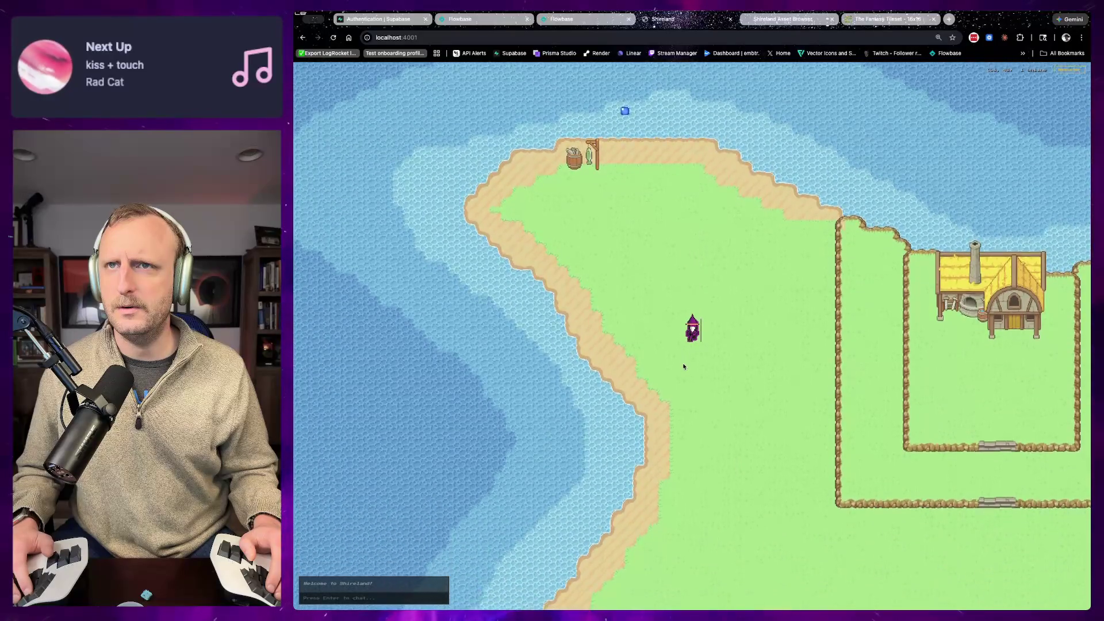
{"action": "key", "text": "w"}
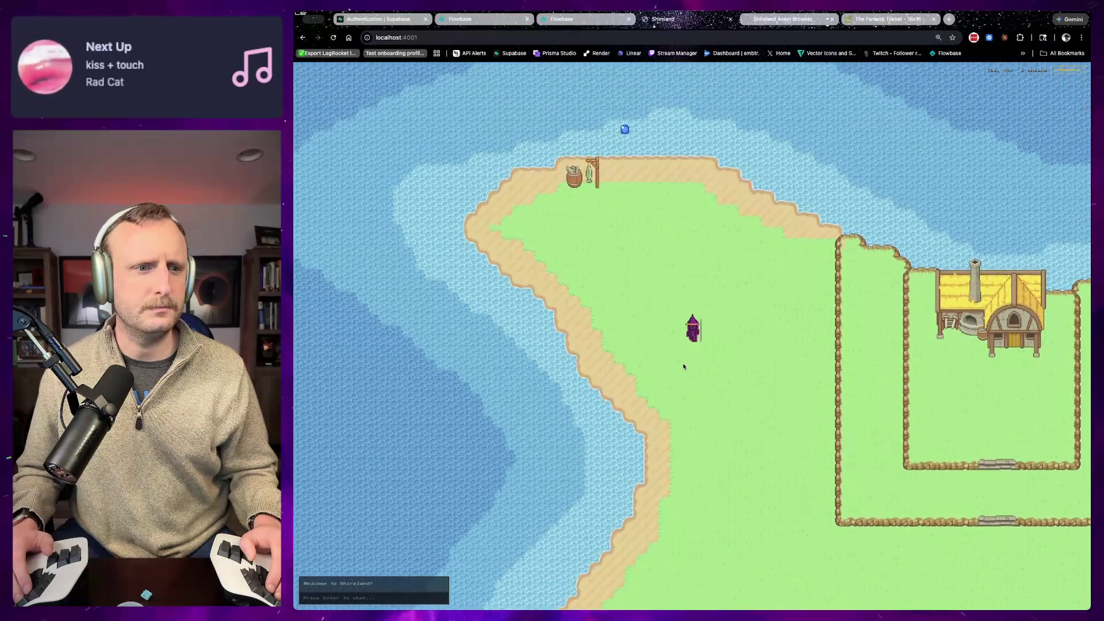
{"action": "key", "text": "w"}
{"action": "key", "text": "i"}
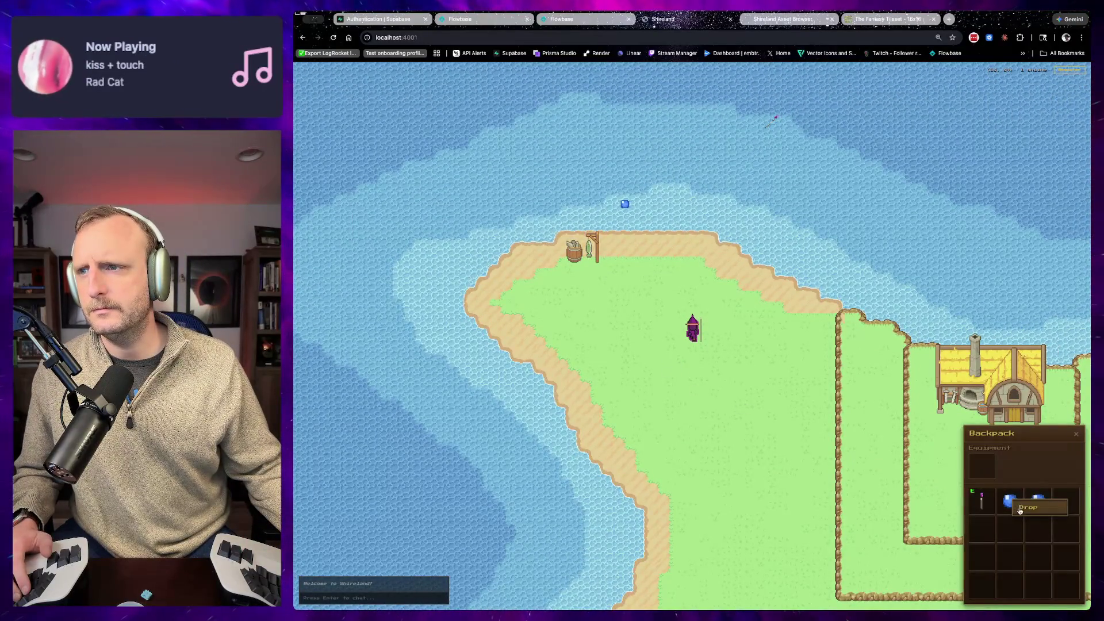
Step: Drop the marbles from the backpack and walk over them to re-collect marbles and the staff
{"action": "left_click", "coordinate": [1012, 508]}
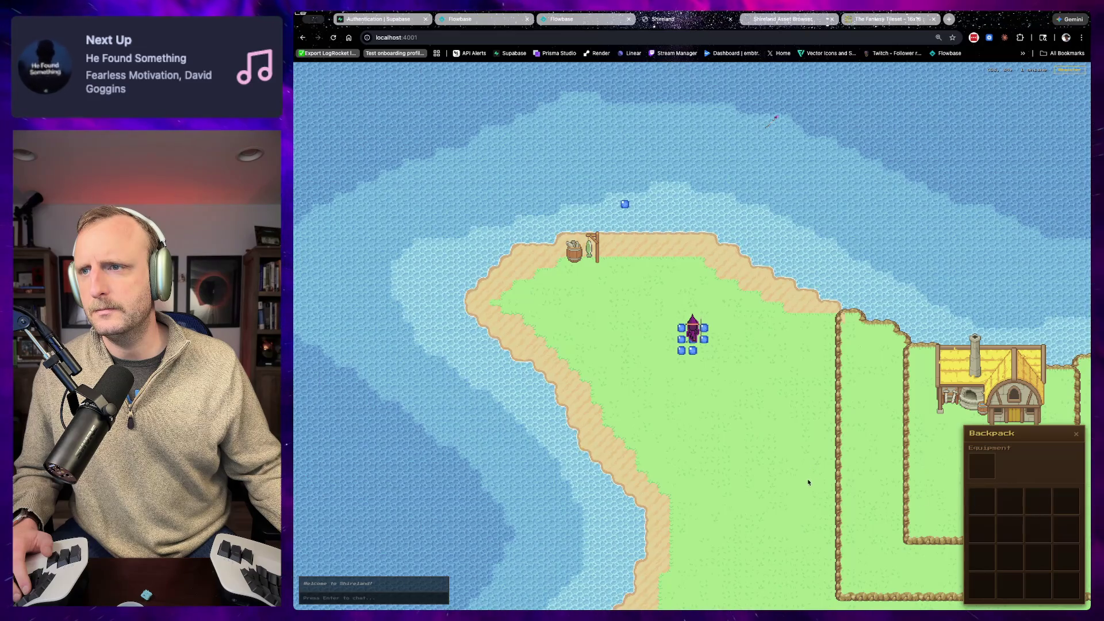
{"action": "key", "text": "s"}
{"action": "key", "text": "a"}
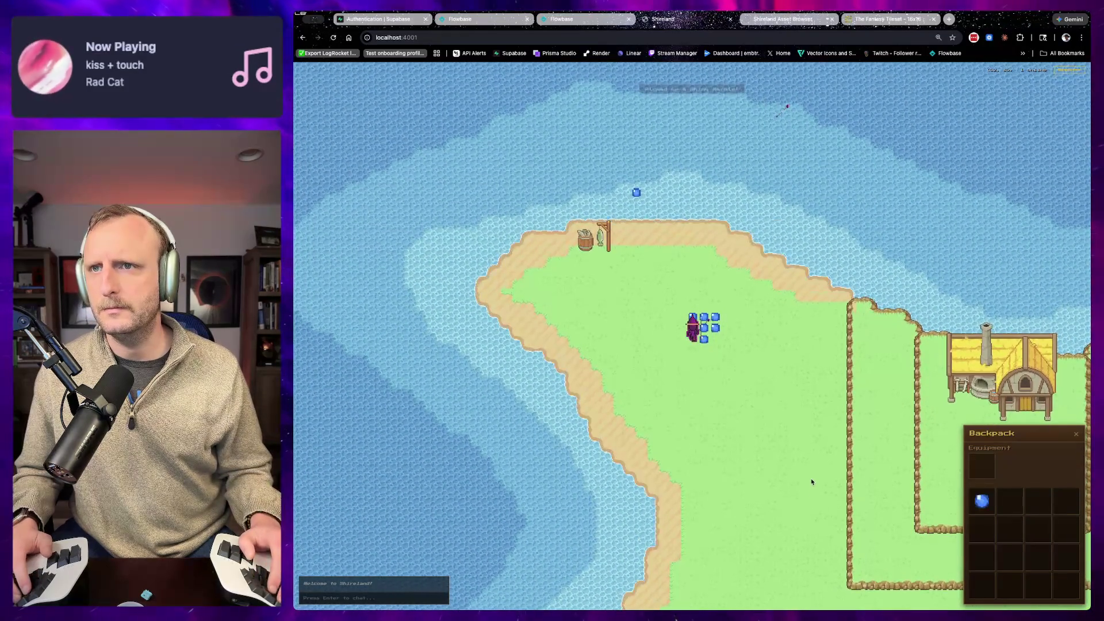
{"action": "key", "text": "w"}
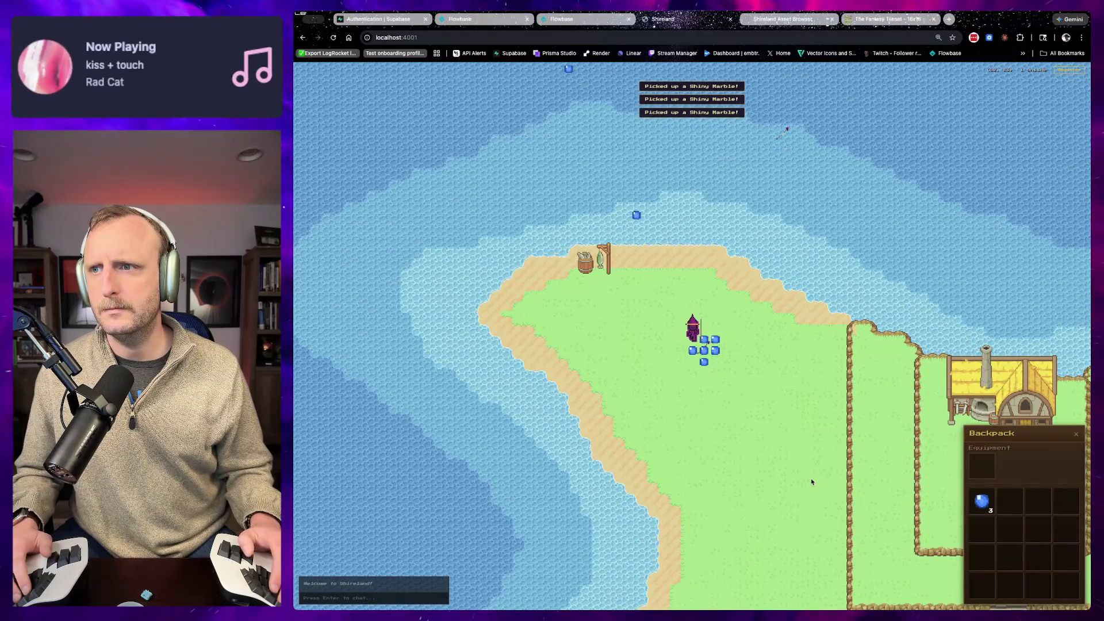
{"action": "key", "text": "d"}
{"action": "key", "text": "s"}
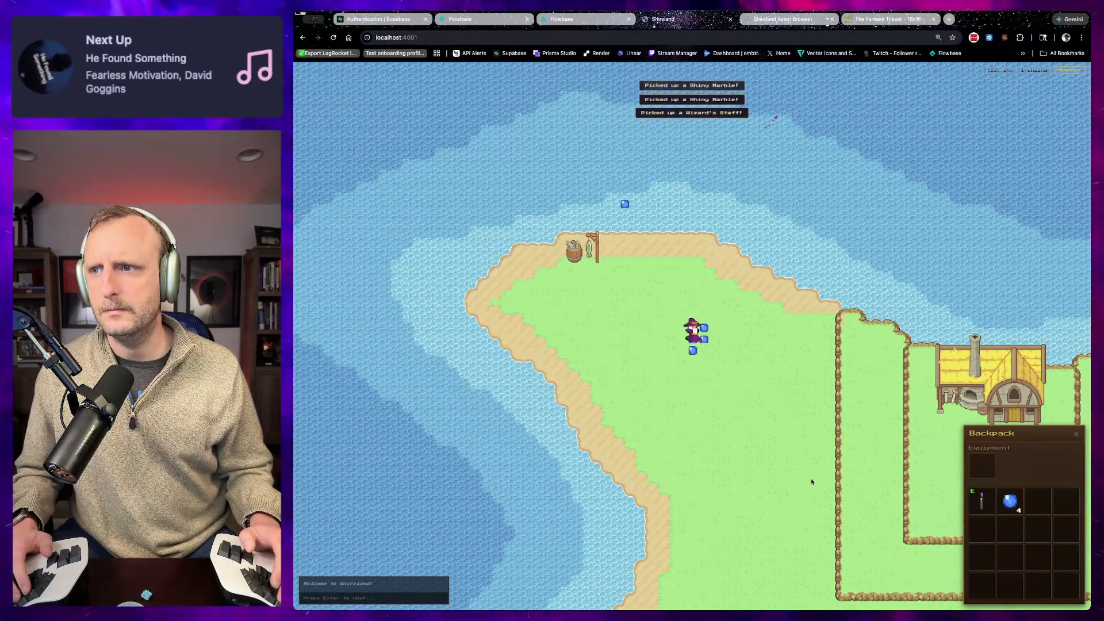
{"action": "key", "text": "w"}
{"action": "key", "text": "w"}
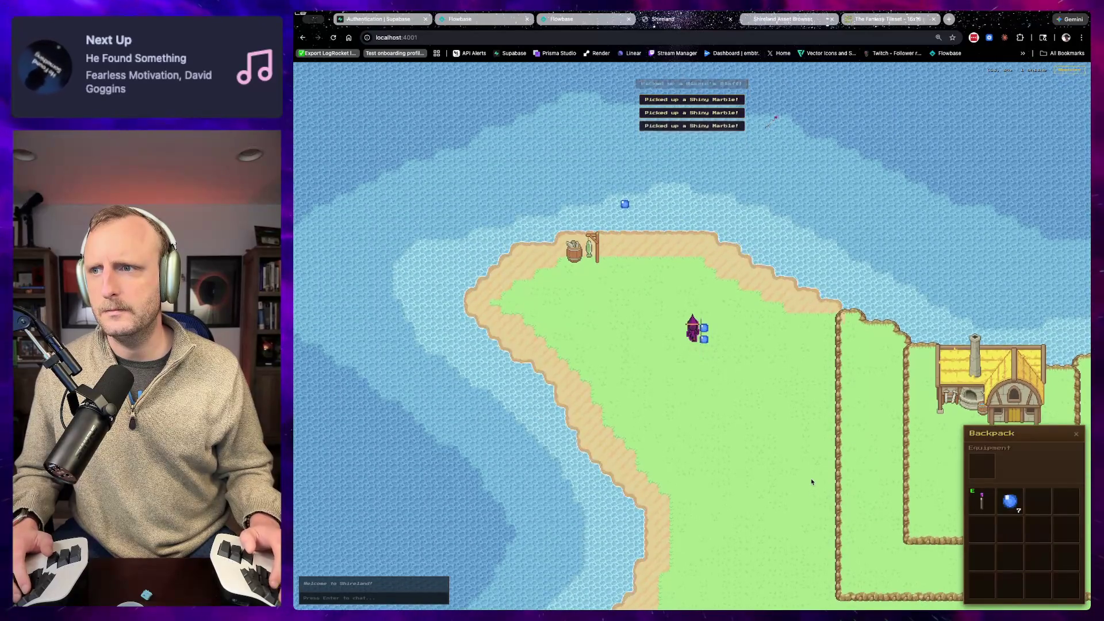
{"action": "key", "text": "d"}
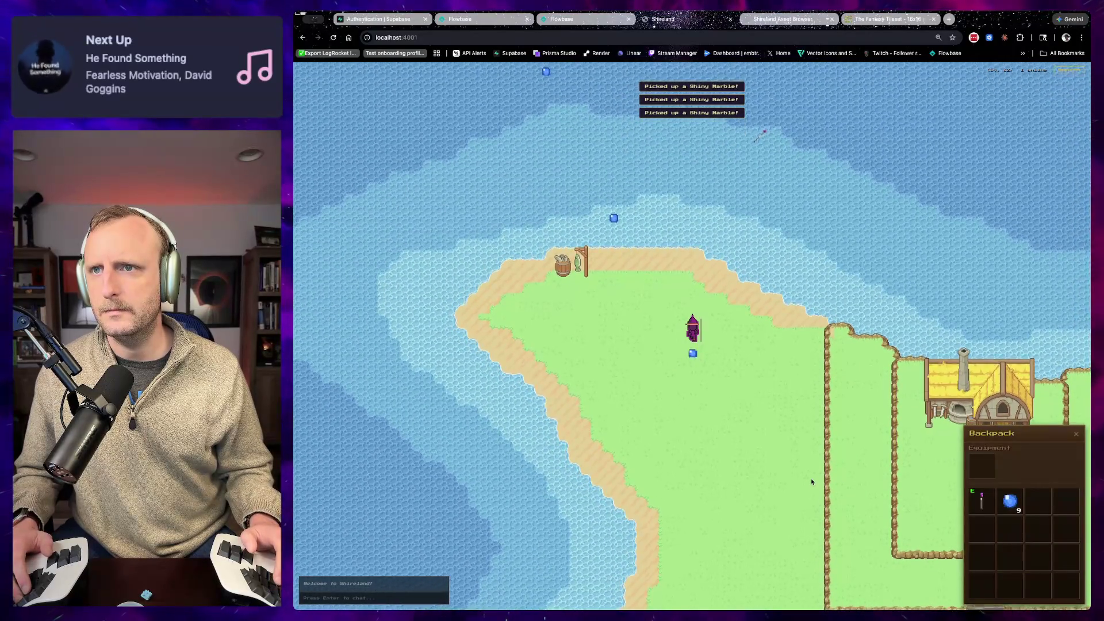
{"action": "key", "text": "s"}
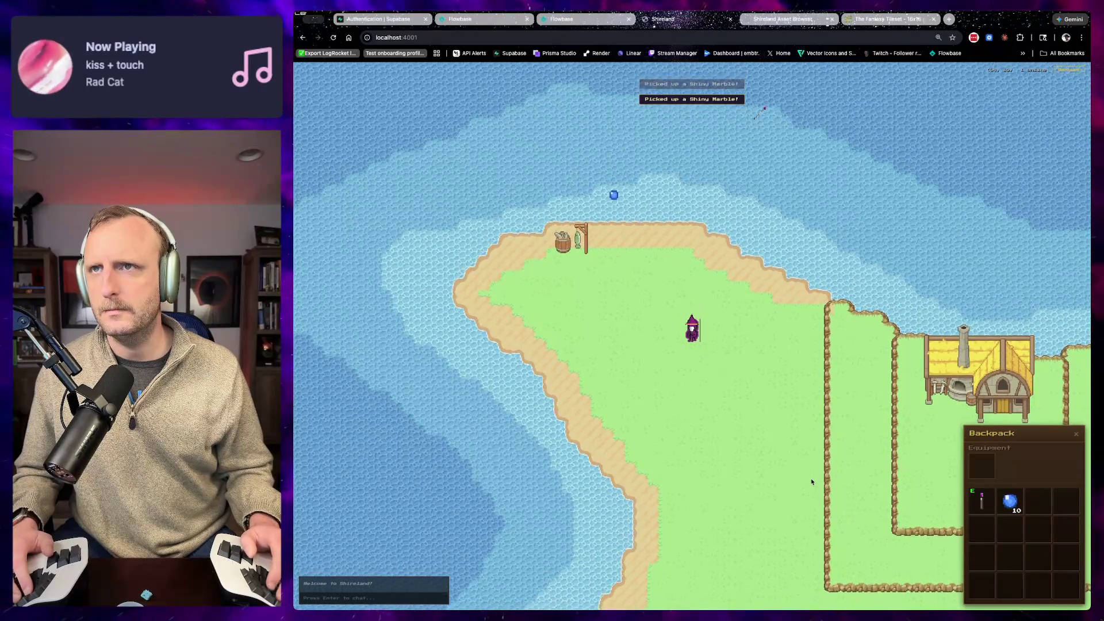
{"action": "key", "text": "w"}
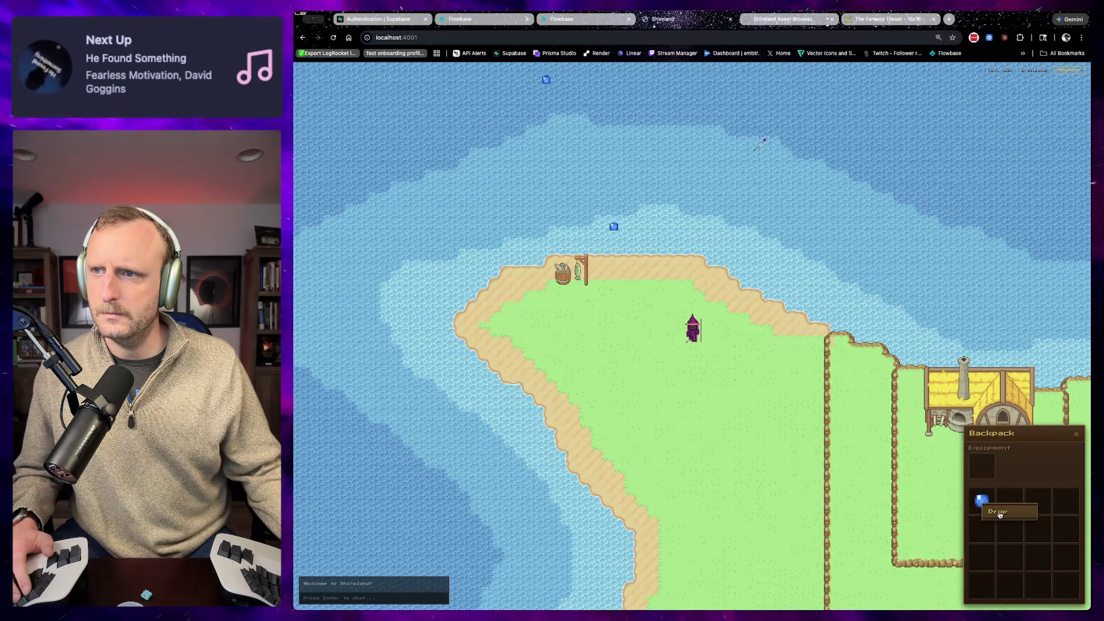
Step: Drop the whole marble stack and walk around picking up the marbles and Wizard's Staff
{"action": "left_click", "coordinate": [999, 513]}
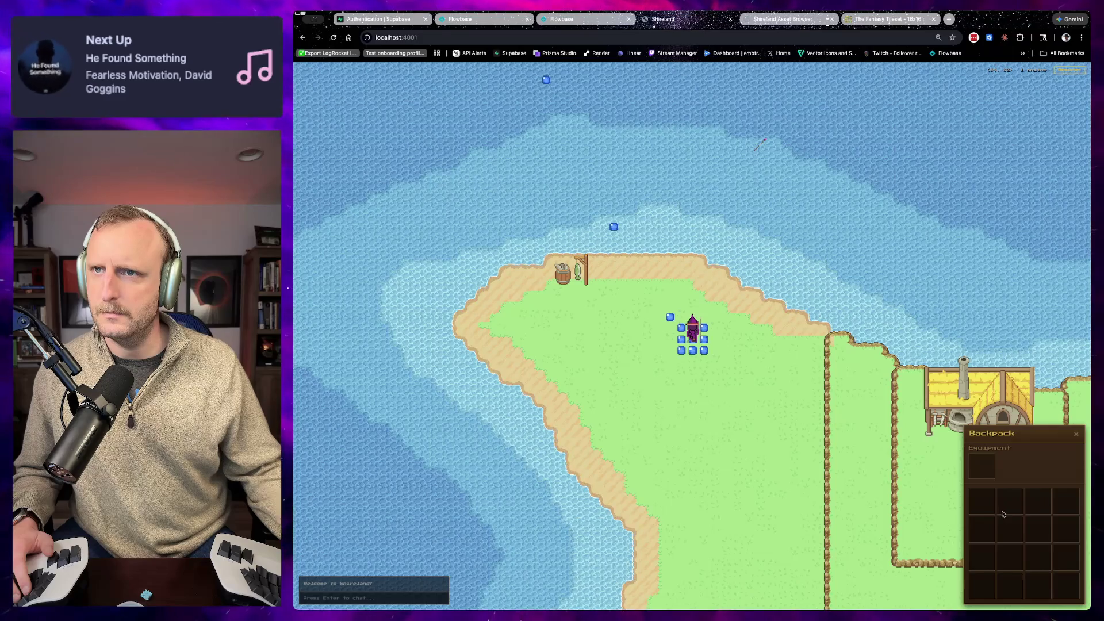
{"action": "key", "text": "a"}
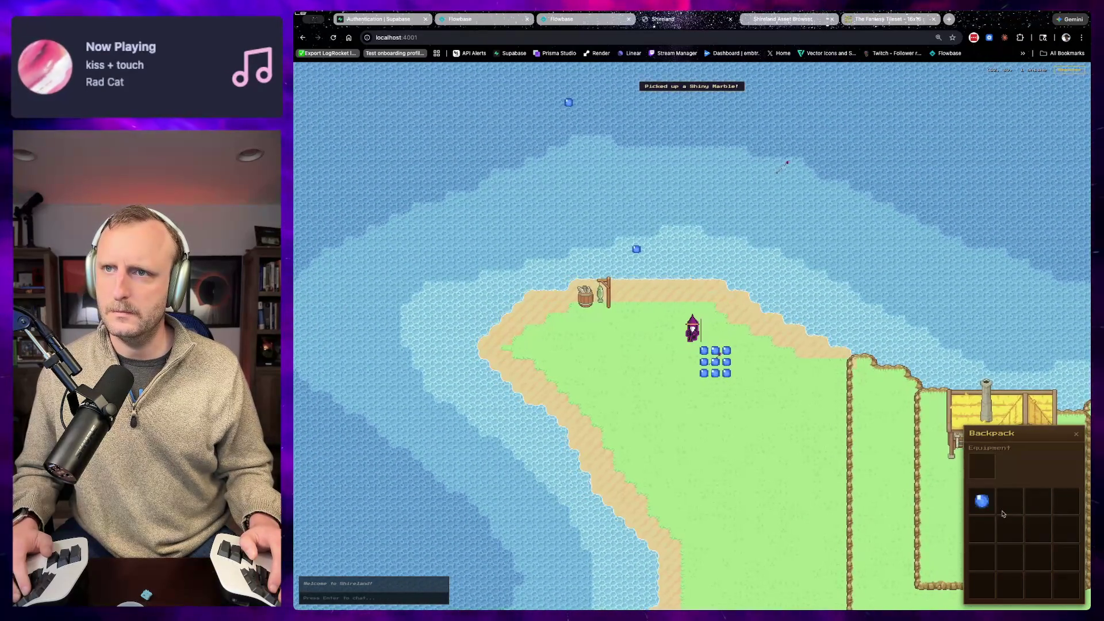
{"action": "key", "text": "d"}
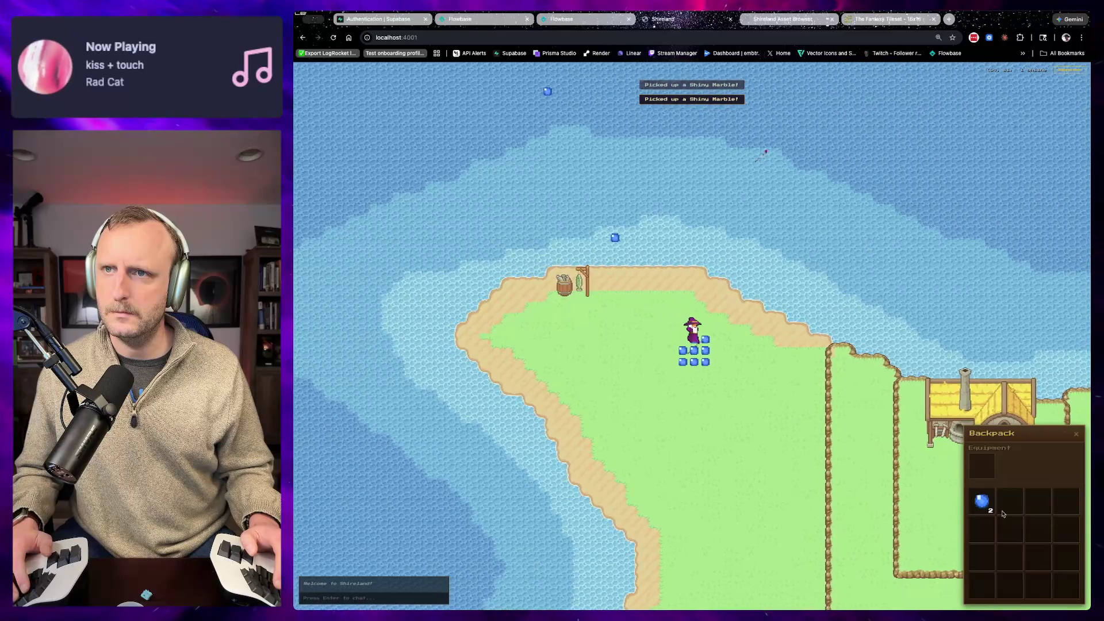
{"action": "key", "text": "s"}
{"action": "key", "text": "d"}
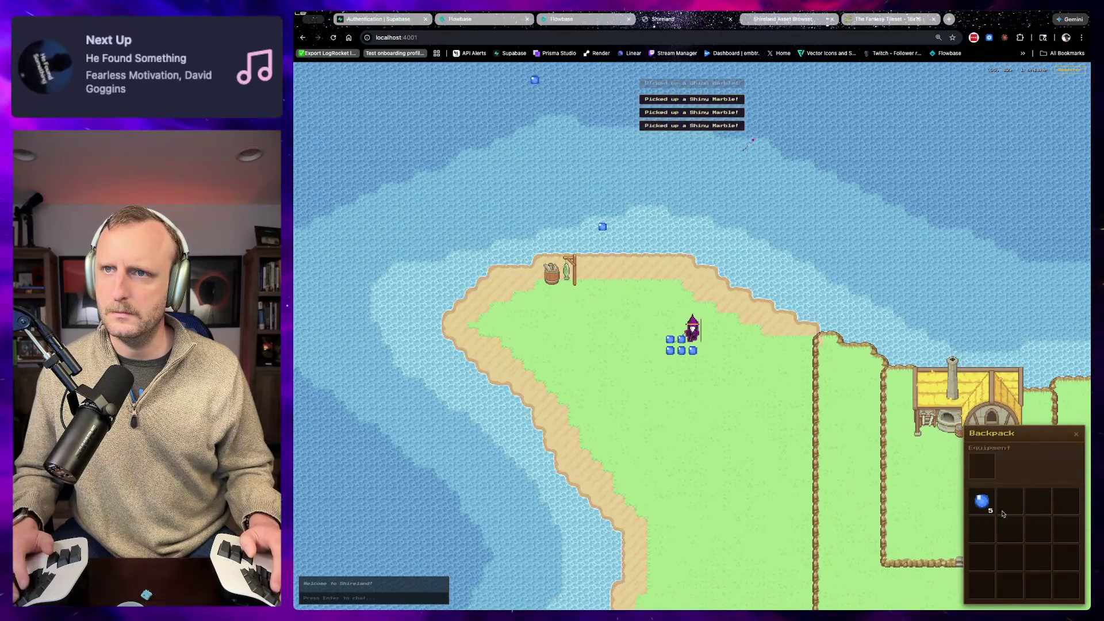
{"action": "key", "text": "a"}
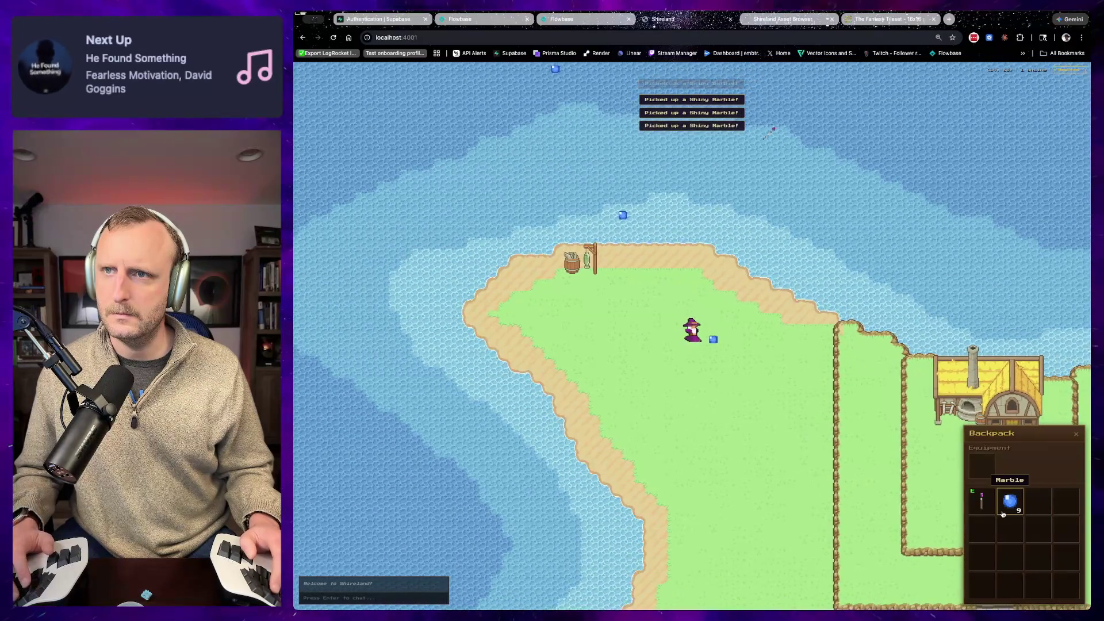
{"action": "key", "text": "d"}
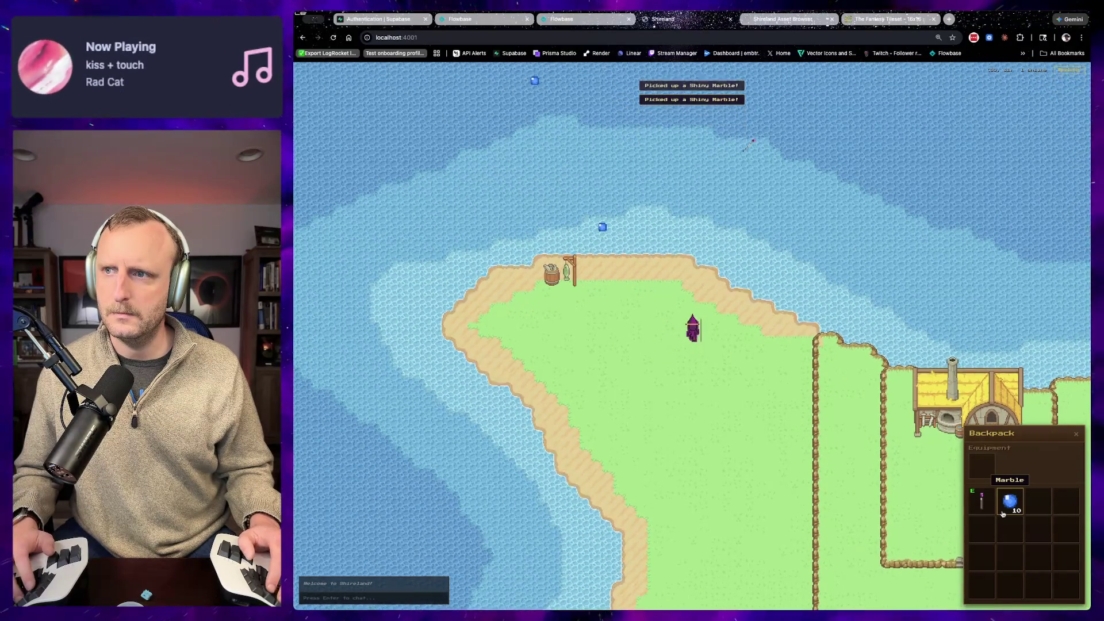
Step: Walk into the water and back onto the grass, then drop the Wizard's Staff
{"action": "key", "text": "w"}
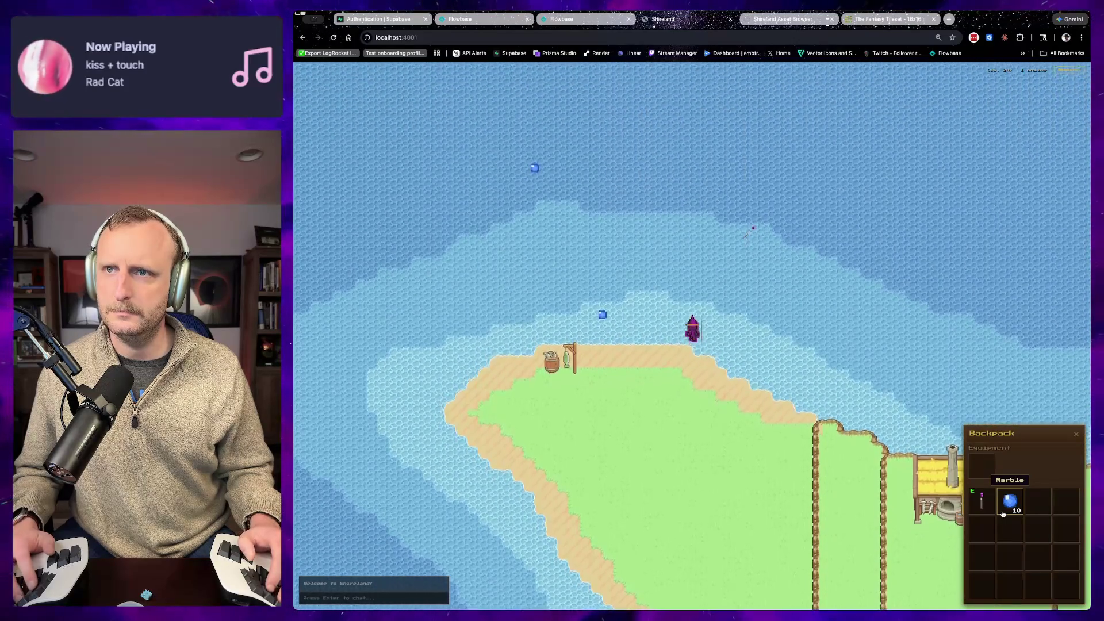
{"action": "key", "text": "a"}
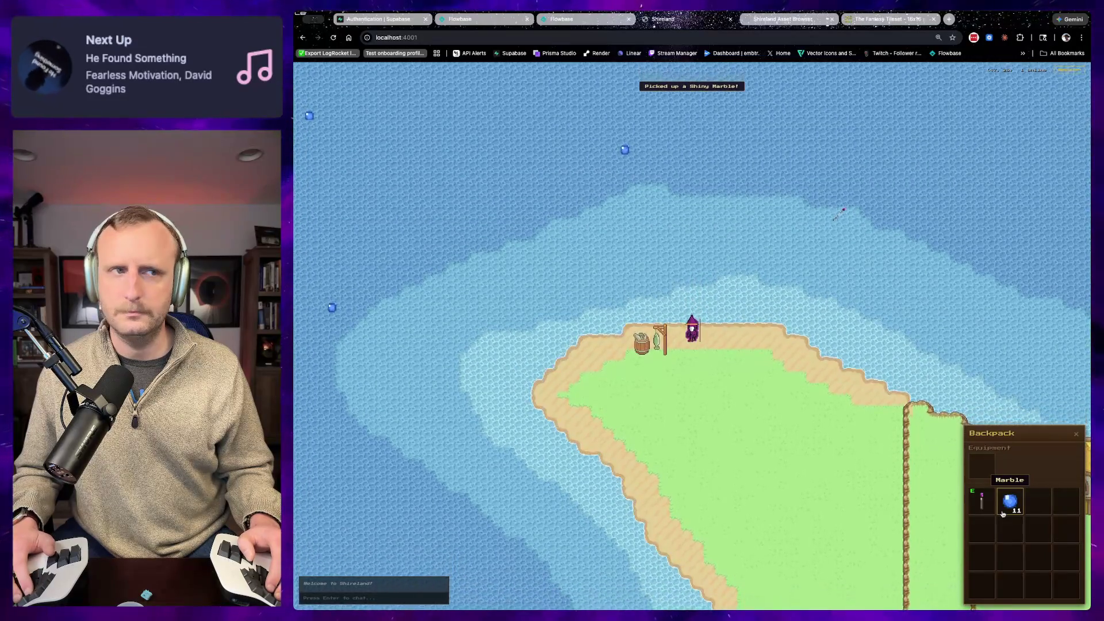
{"action": "key", "text": "s"}
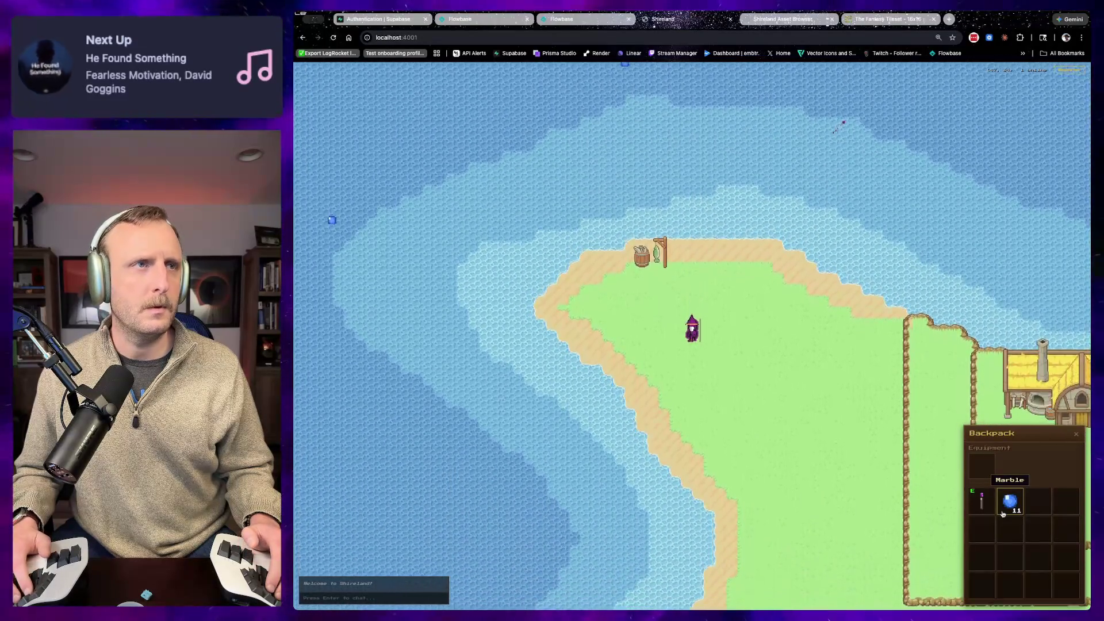
{"action": "key", "text": "d"}
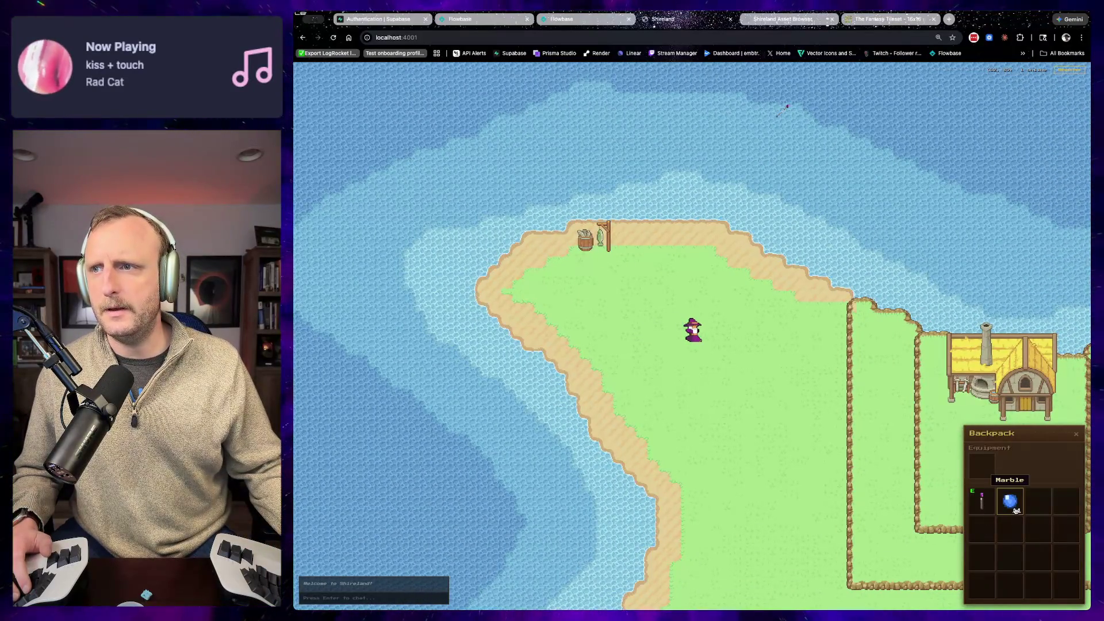
{"action": "left_click", "coordinate": [1021, 516]}
Step: Walk the wizard south-east and check the drop options for the marble stack
{"action": "key", "text": "s"}
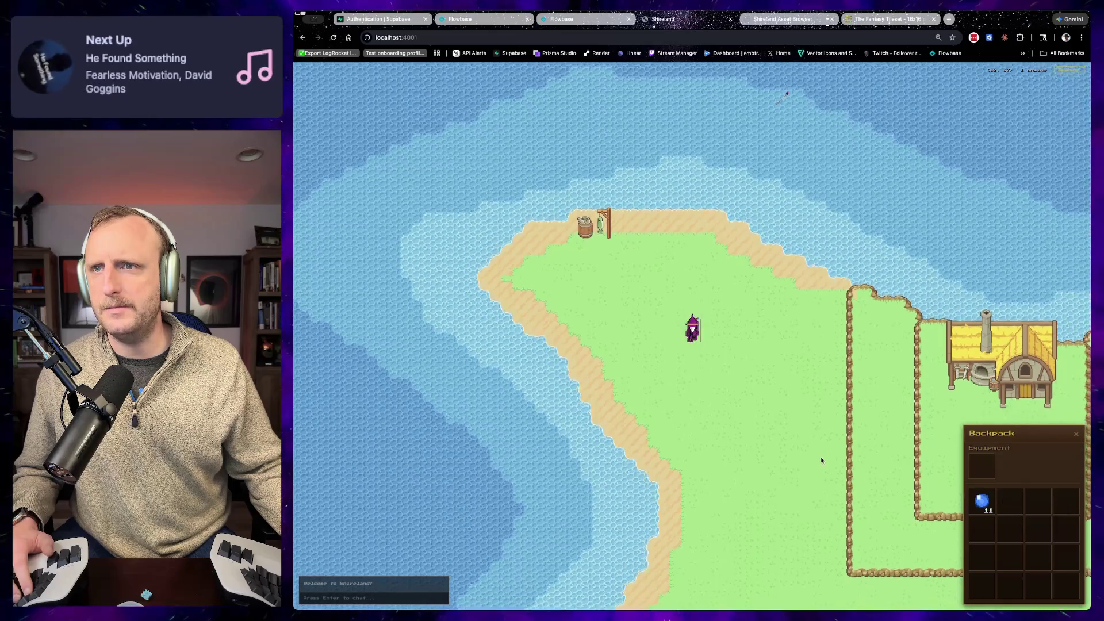
{"action": "key", "text": "d"}
{"action": "key", "text": "s"}
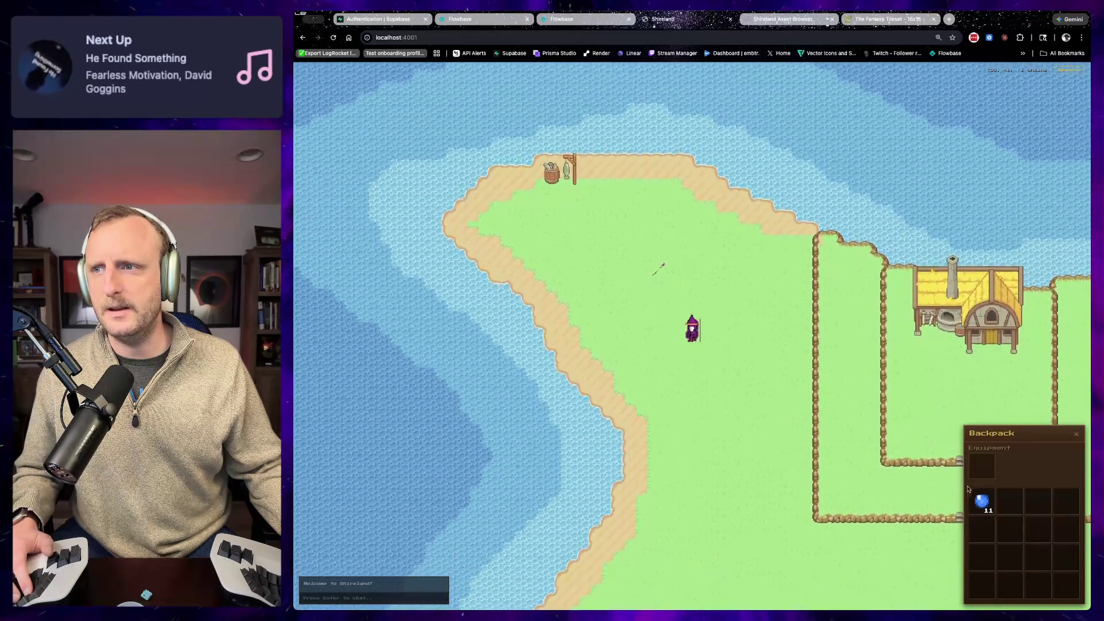
{"action": "right_click", "coordinate": [983, 503]}
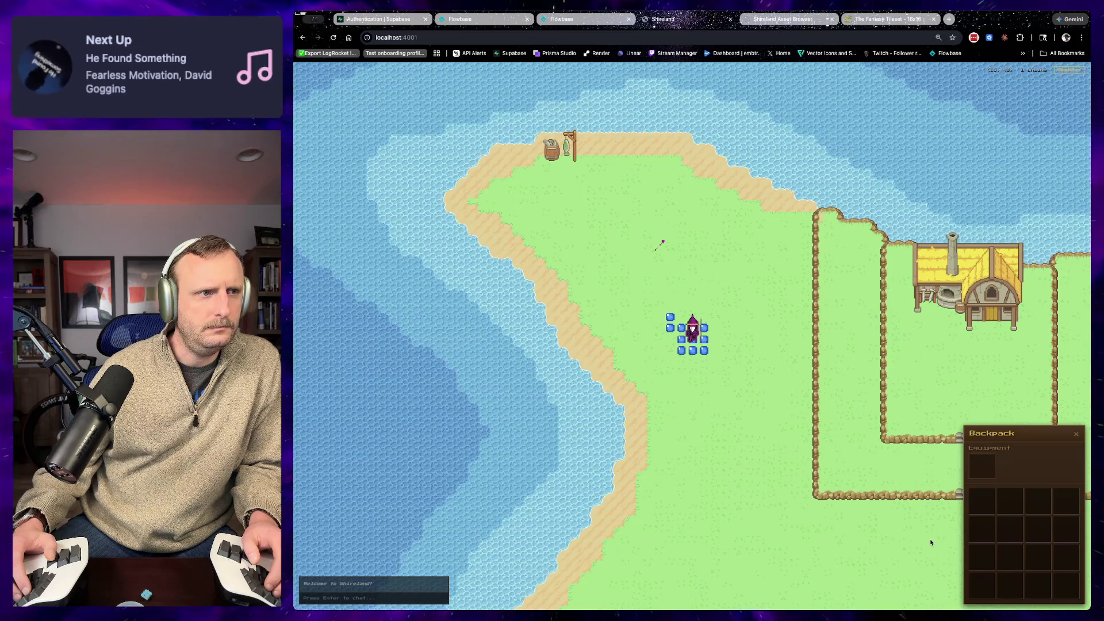
{"action": "key", "text": "w"}
{"action": "key", "text": "d"}
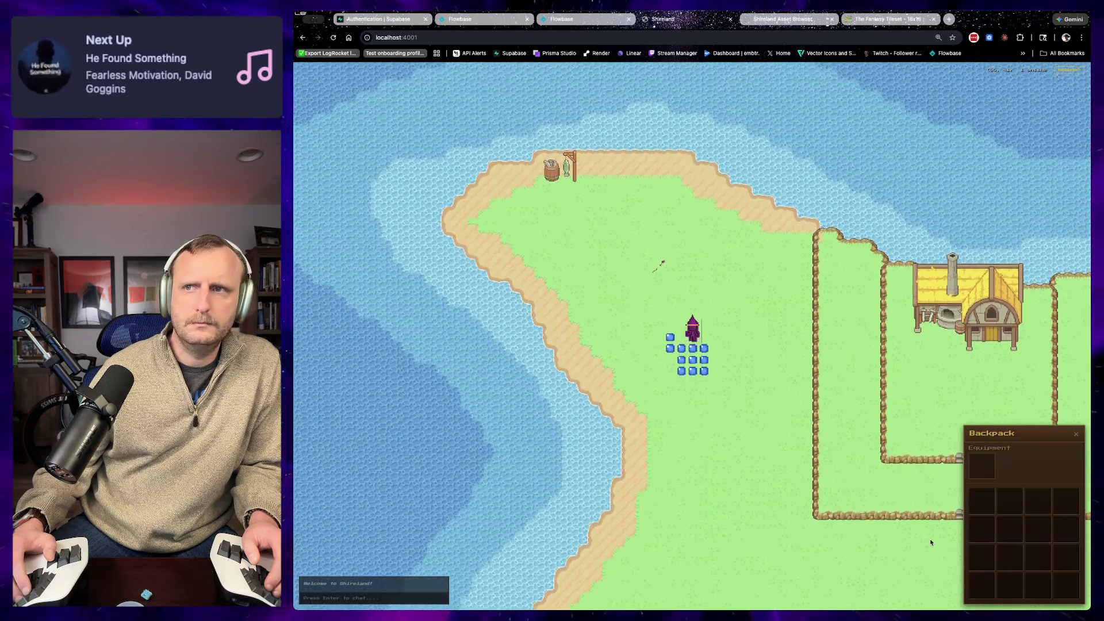
{"action": "key", "text": "s"}
{"action": "key", "text": "d"}
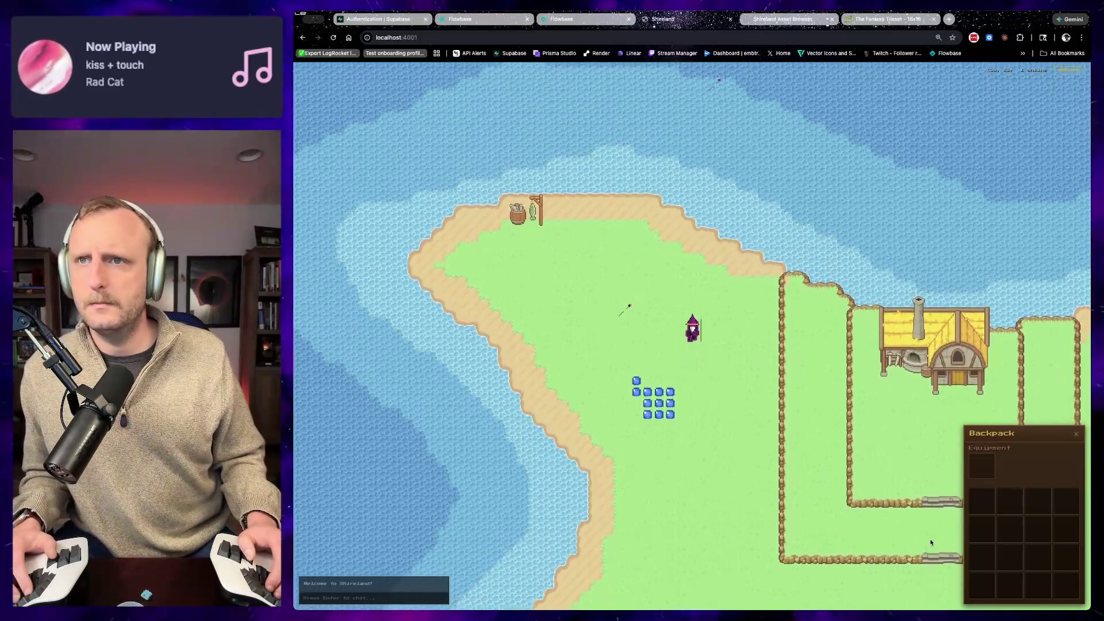
Step: Walk the wizard up the island and left across the grass toward the north
{"action": "key", "text": "w"}
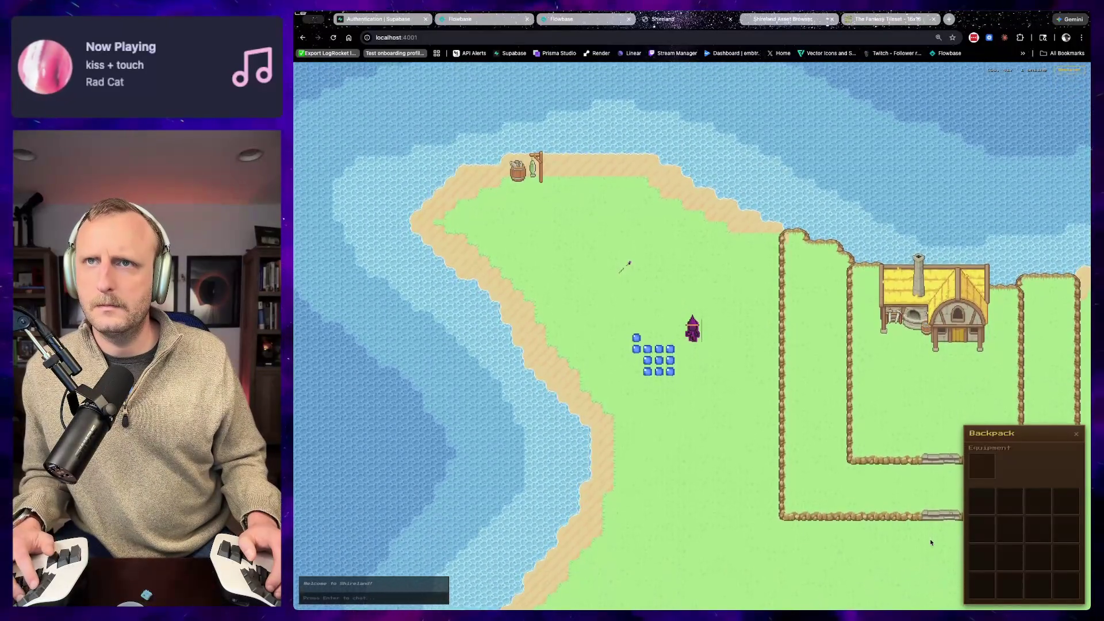
{"action": "key", "text": "w"}
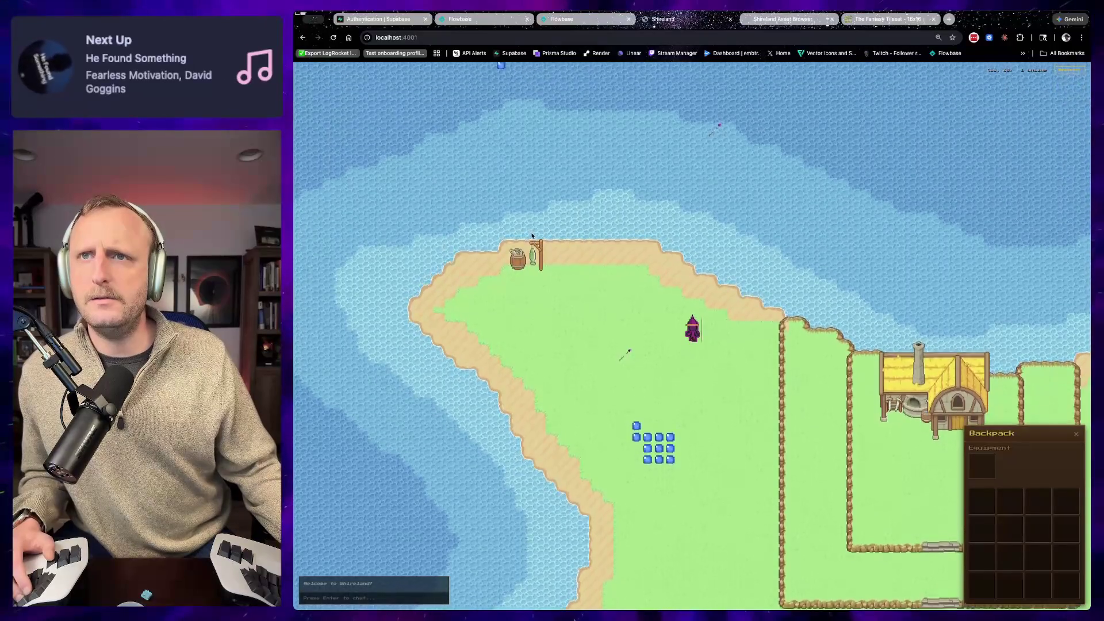
{"action": "key", "text": "s"}
{"action": "key", "text": "a"}
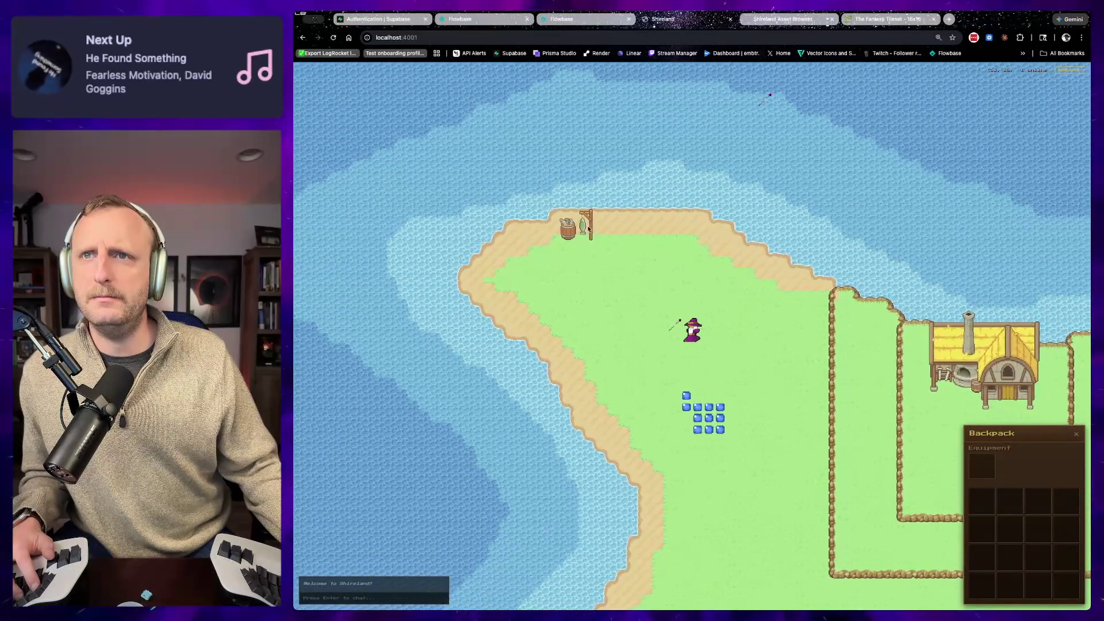
{"action": "key", "text": "w"}
{"action": "key", "text": "a"}
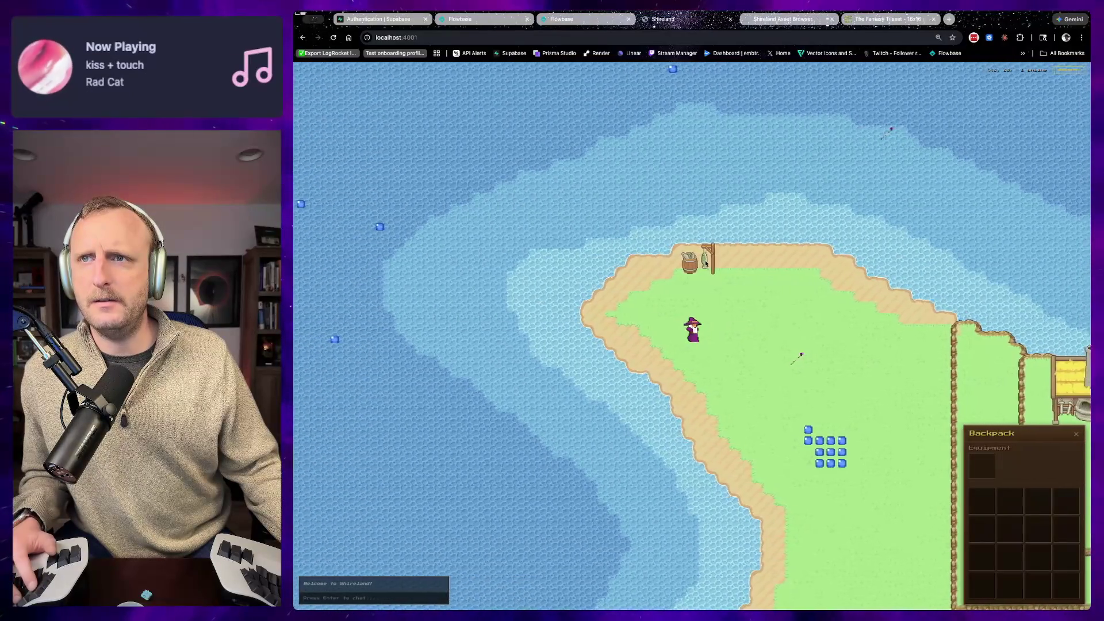
{"action": "key", "text": "d"}
{"action": "key", "text": "d"}
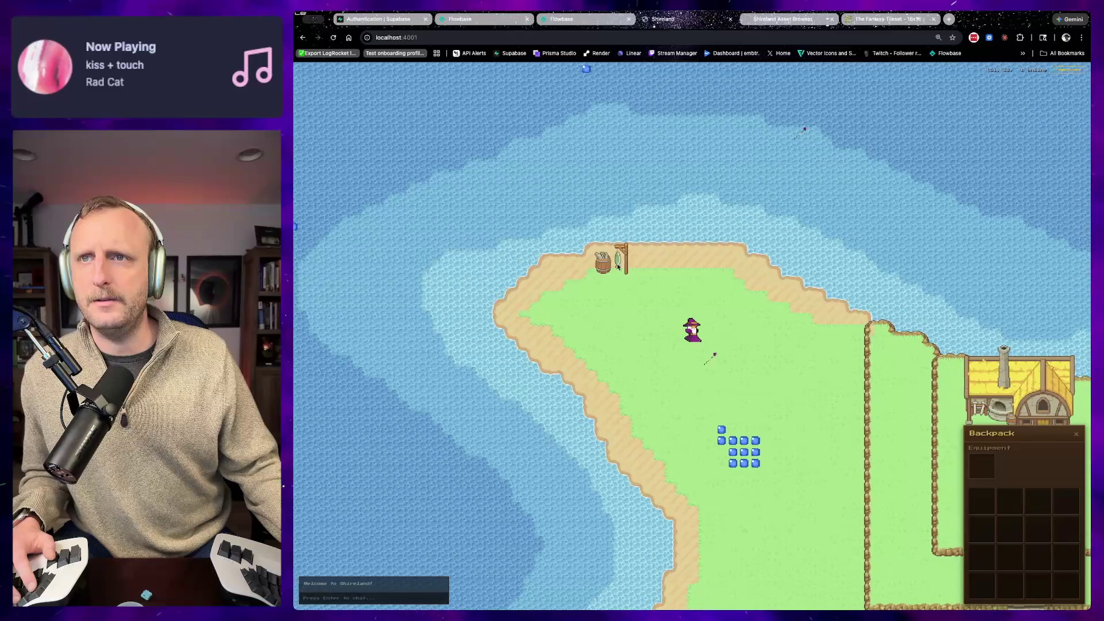
{"action": "key", "text": "a"}
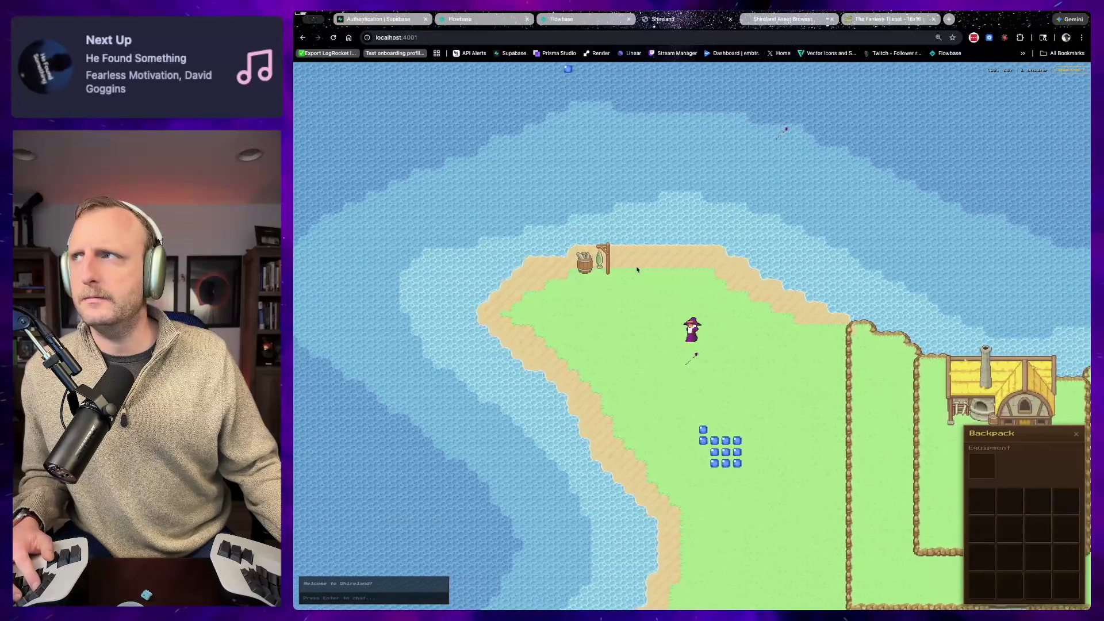
{"action": "key", "text": "w"}
Step: Walk the wizard onto the sandy north shore, left and right toward the barrel
{"action": "key", "text": "a"}
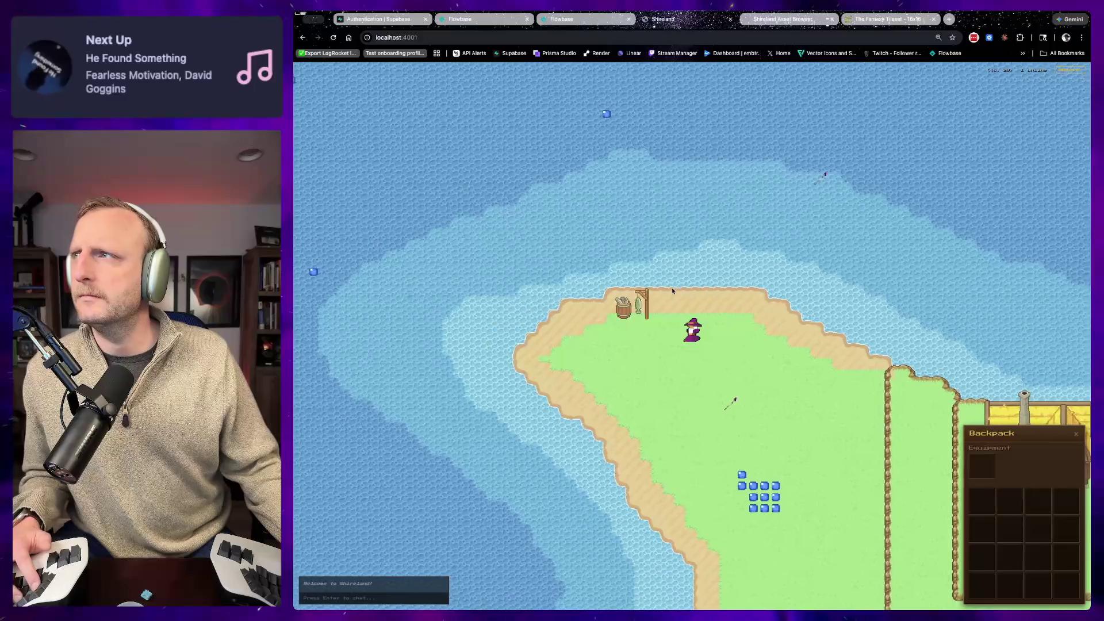
{"action": "key", "text": "a"}
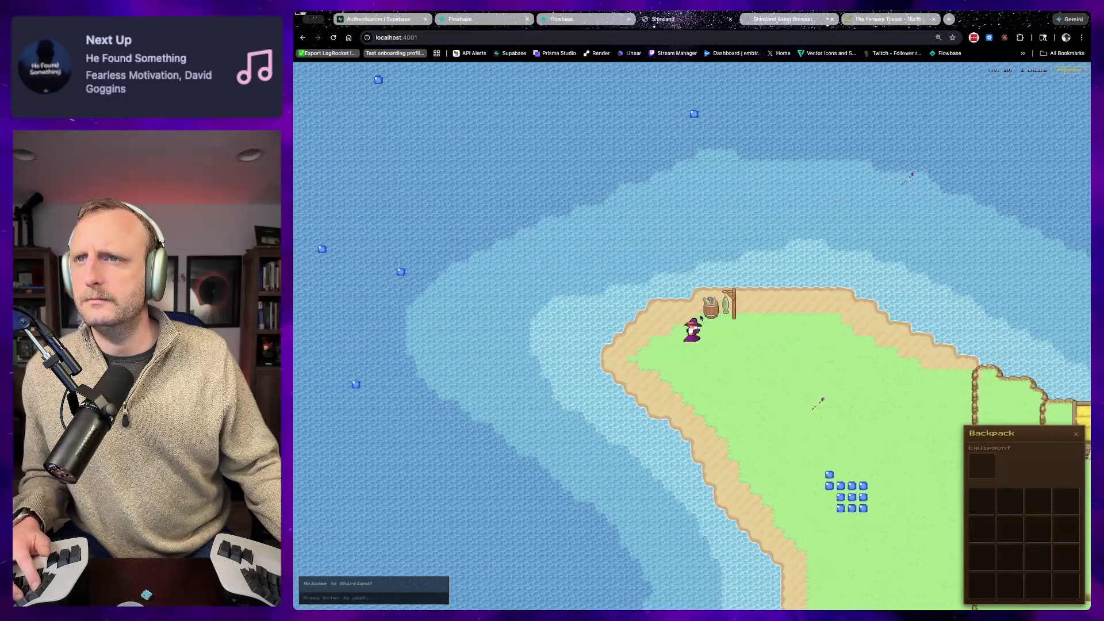
{"action": "key", "text": "d"}
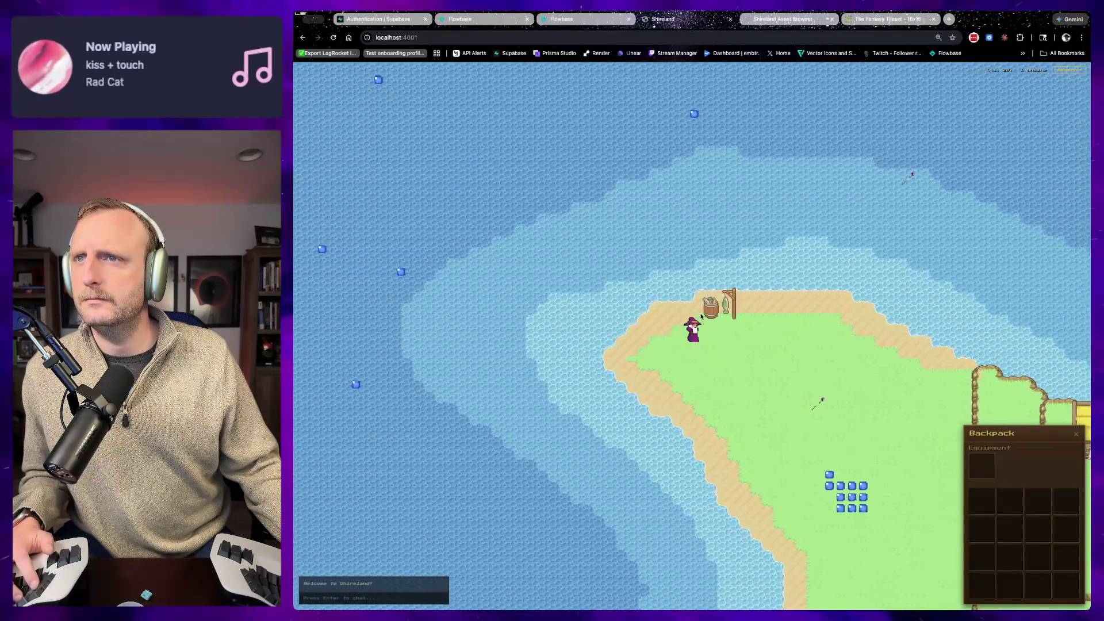
{"action": "key", "text": "d"}
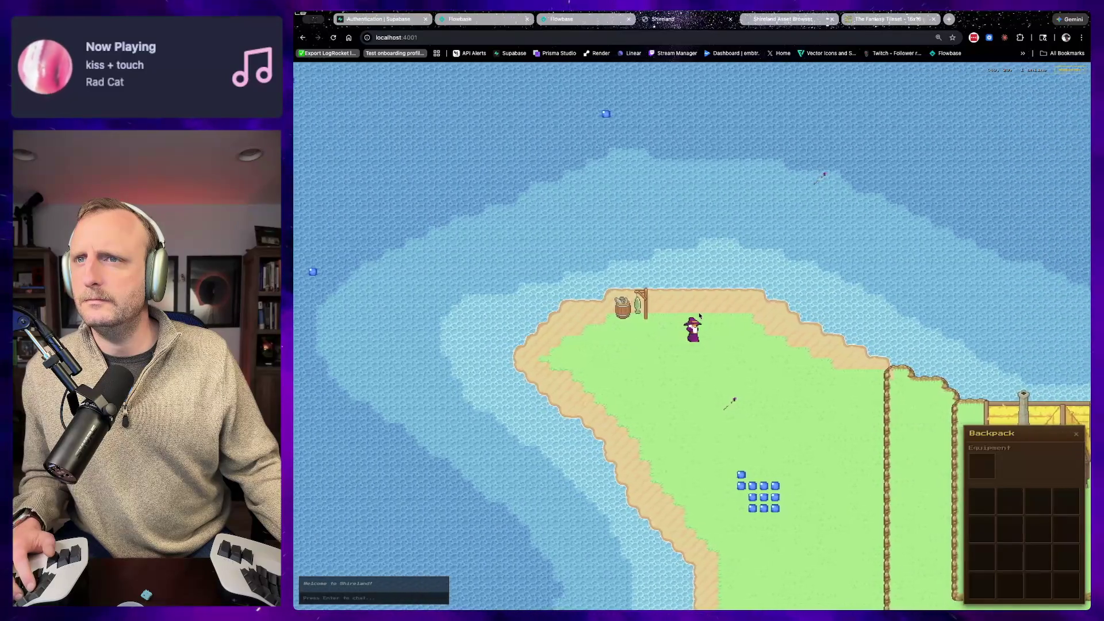
{"action": "key", "text": "w"}
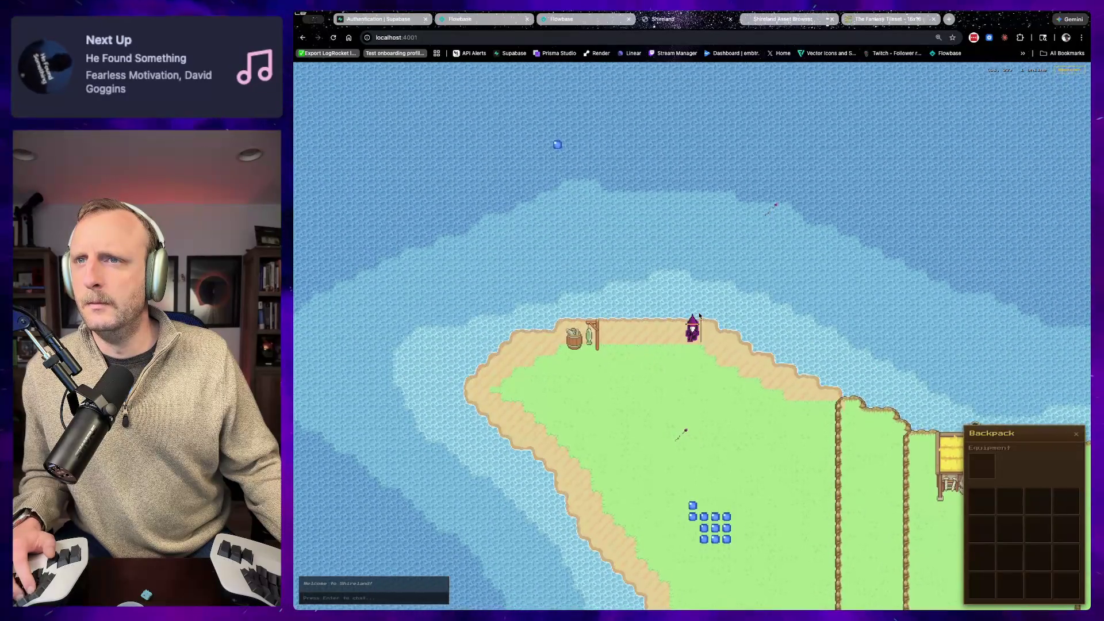
{"action": "key", "text": "a"}
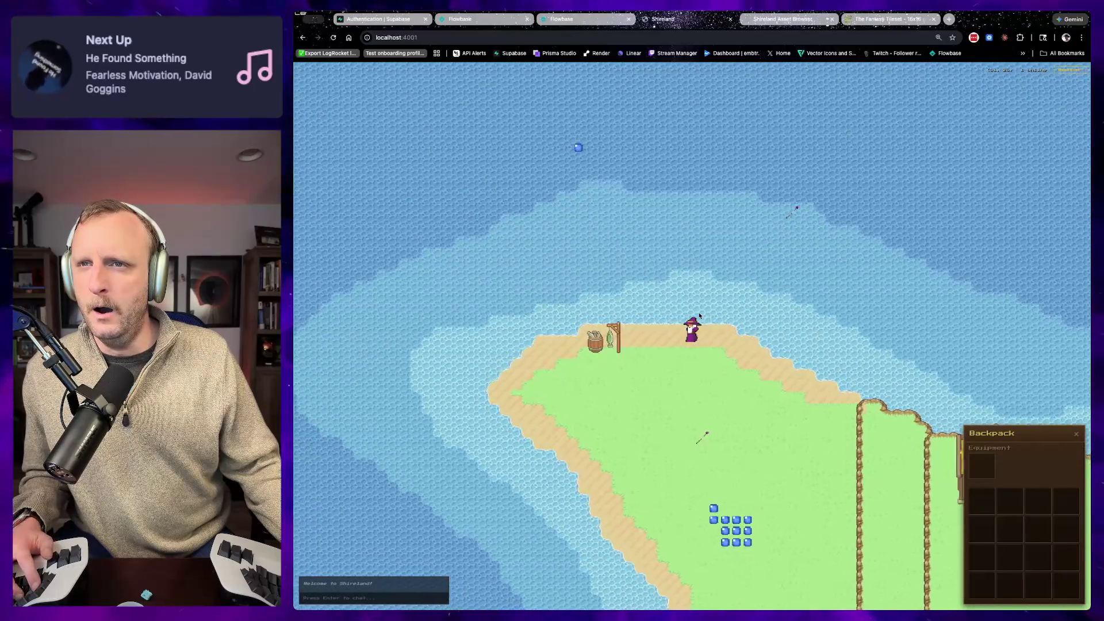
{"action": "key", "text": "a"}
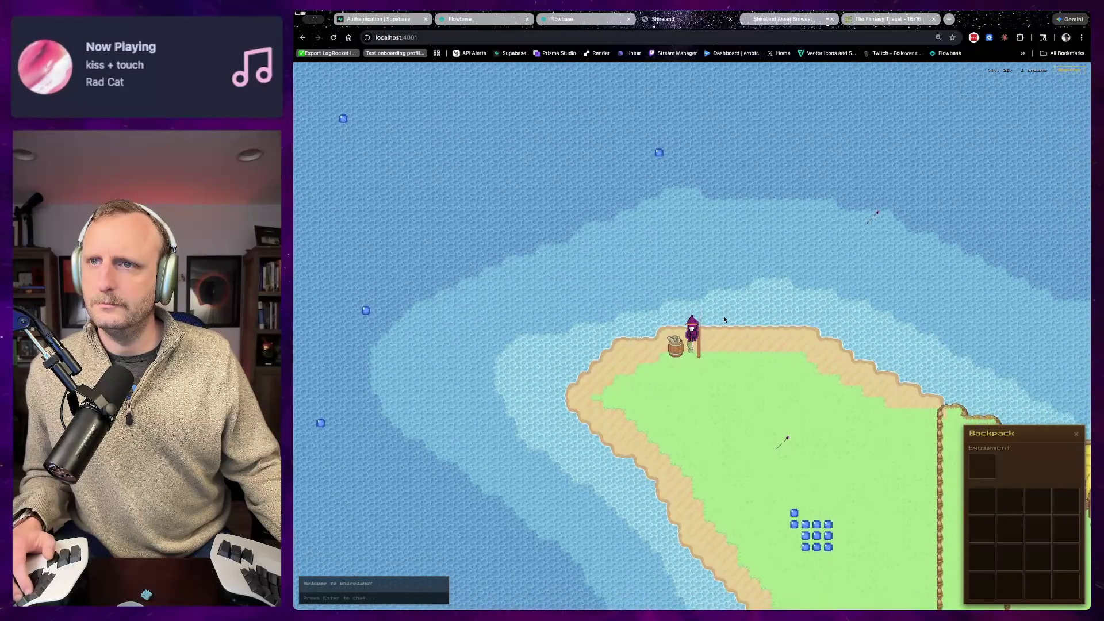
{"action": "key", "text": "d"}
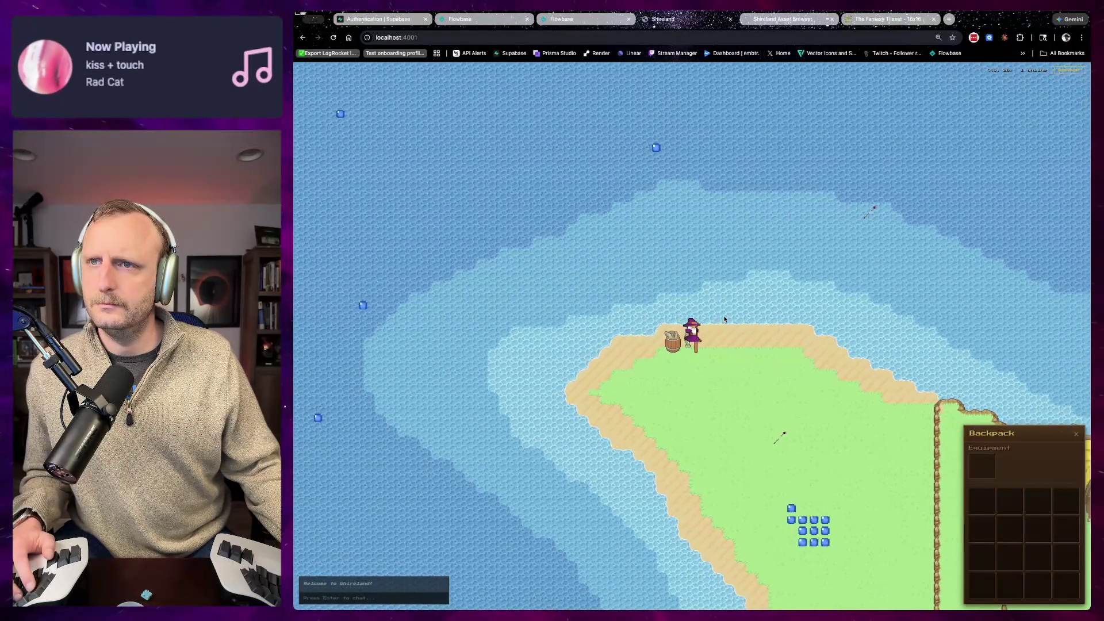
{"action": "key", "text": "a"}
Step: Move the wizard around the barrel and post, then return to the Claude Code terminal
{"action": "key", "text": "w"}
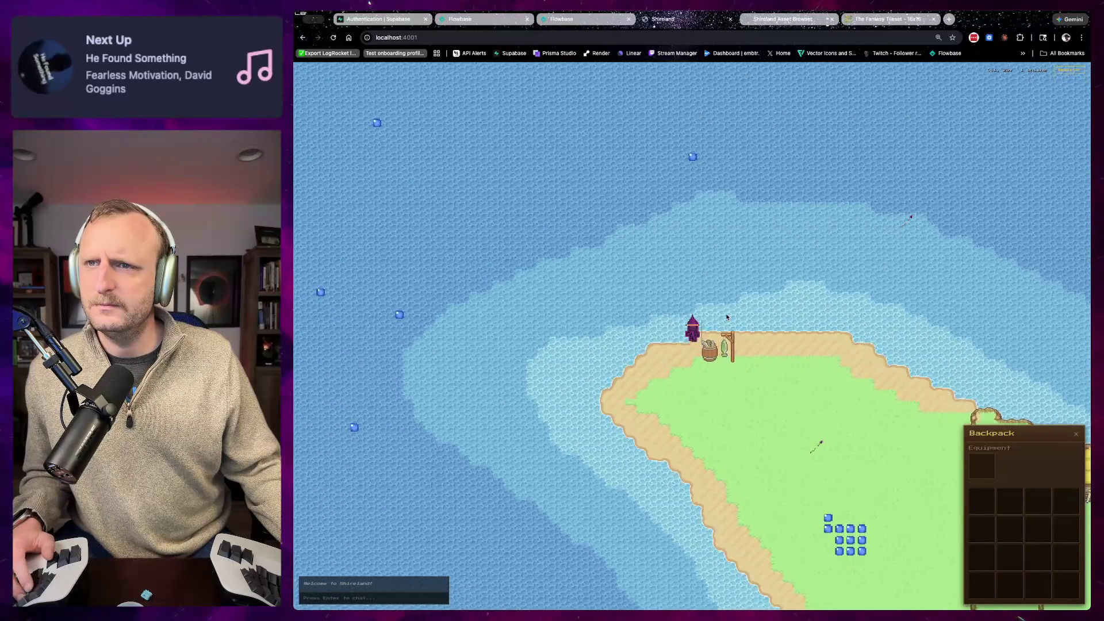
{"action": "key", "text": "d"}
{"action": "key", "text": "s"}
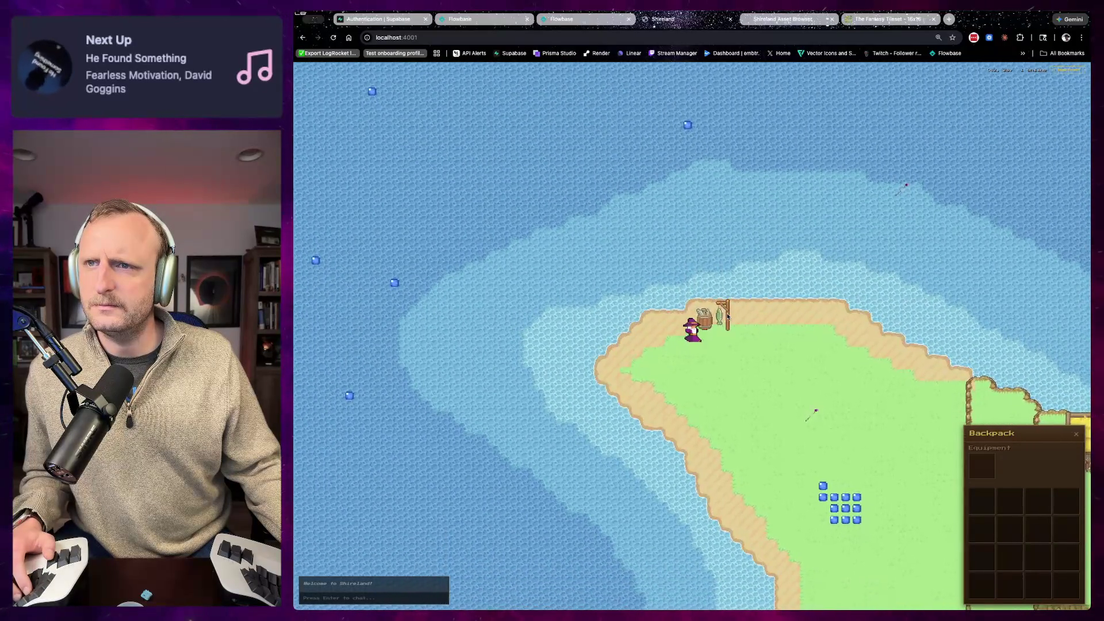
{"action": "key", "text": "a"}
{"action": "key", "text": "w"}
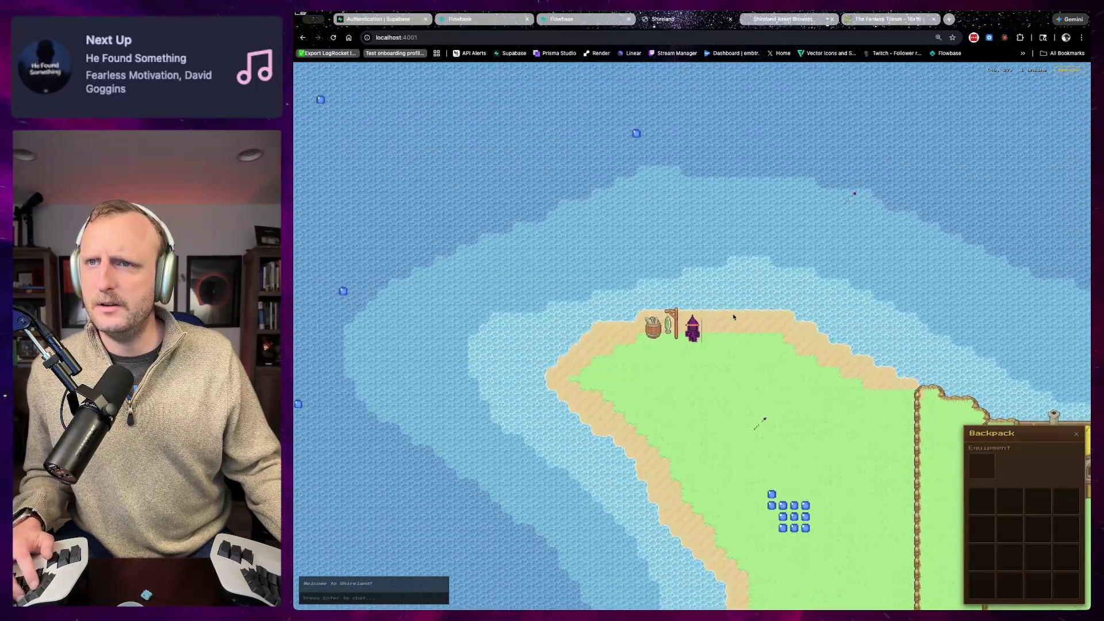
{"action": "key", "text": "a"}
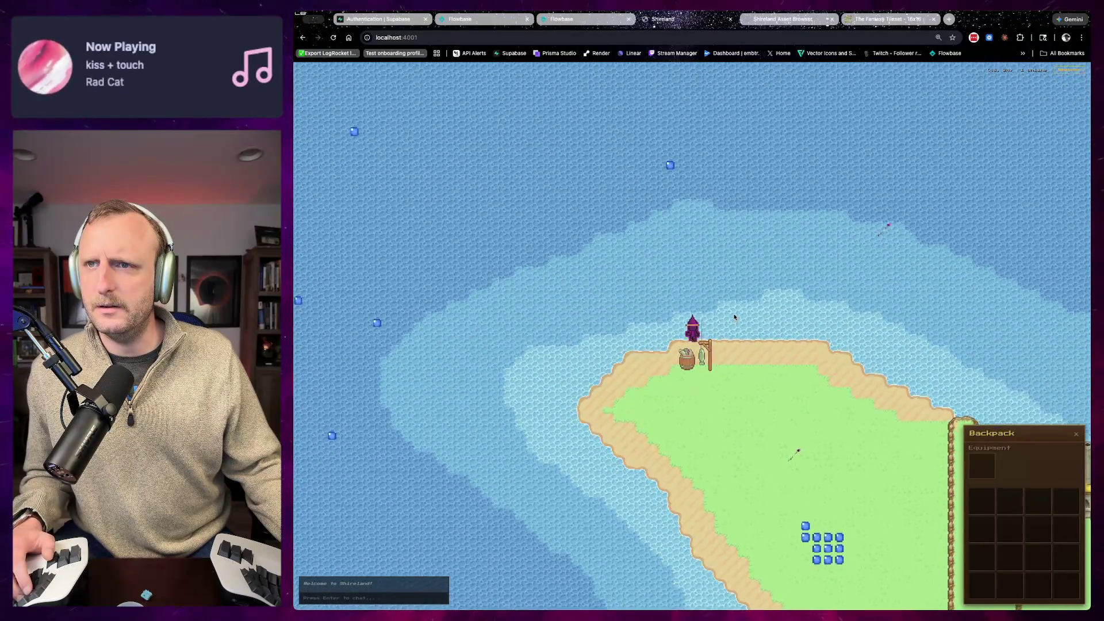
{"action": "key", "text": "d"}
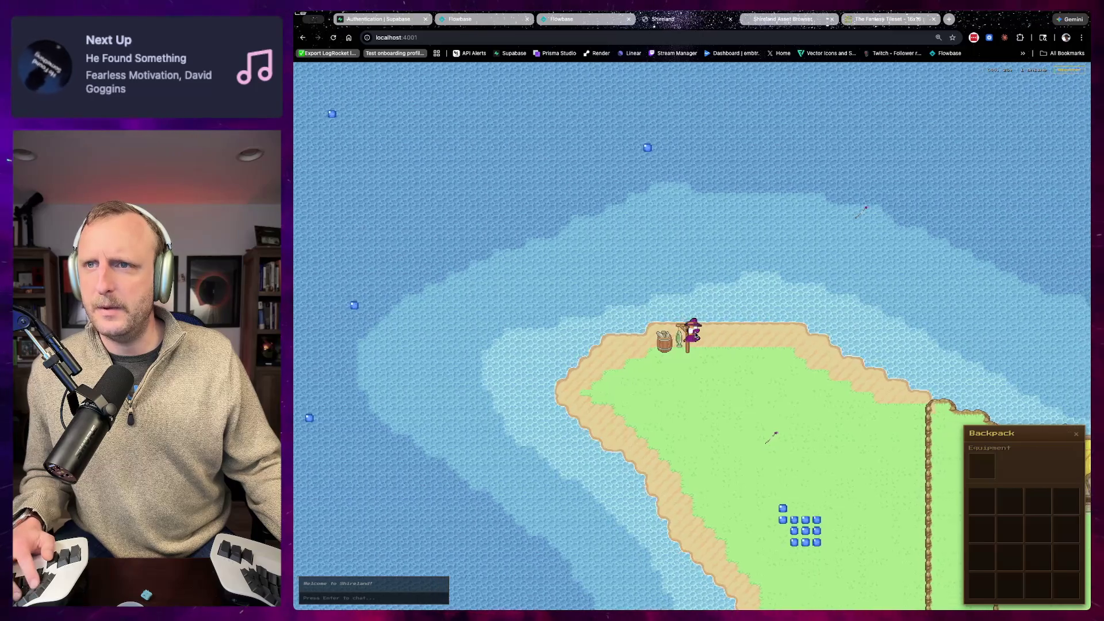
{"action": "key", "text": "a"}
{"action": "key", "text": "d"}
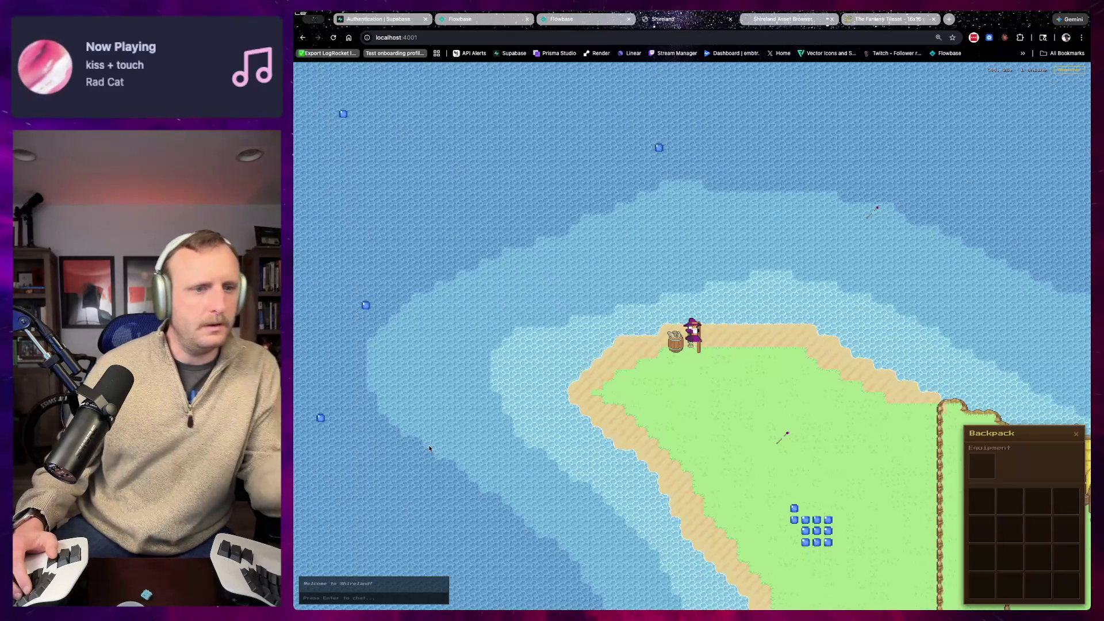
{"action": "key", "text": "super+Tab"}
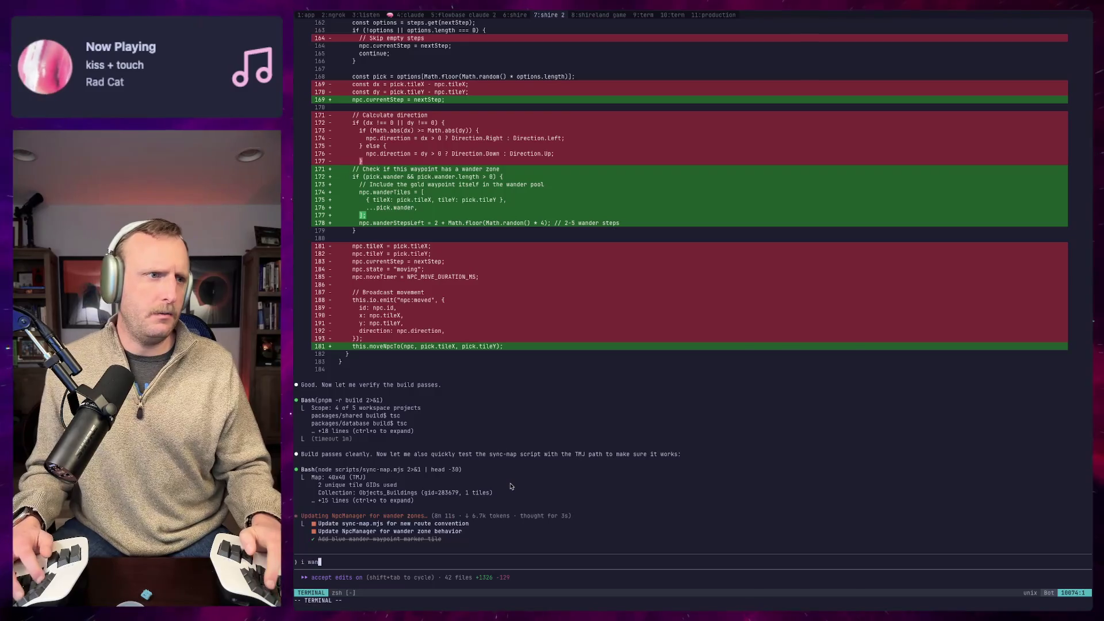
Step: Start a Claude Code prompt asking to simplify the NPC routes' logic
{"action": "type", "text": "e the "}
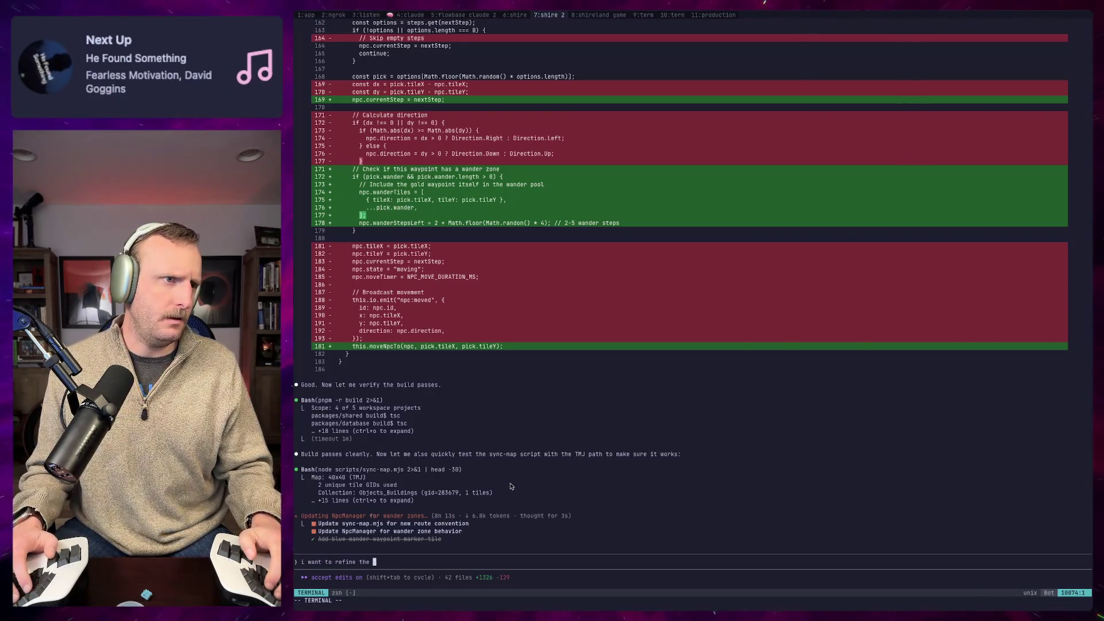
{"action": "type", "text": "logic some th"}
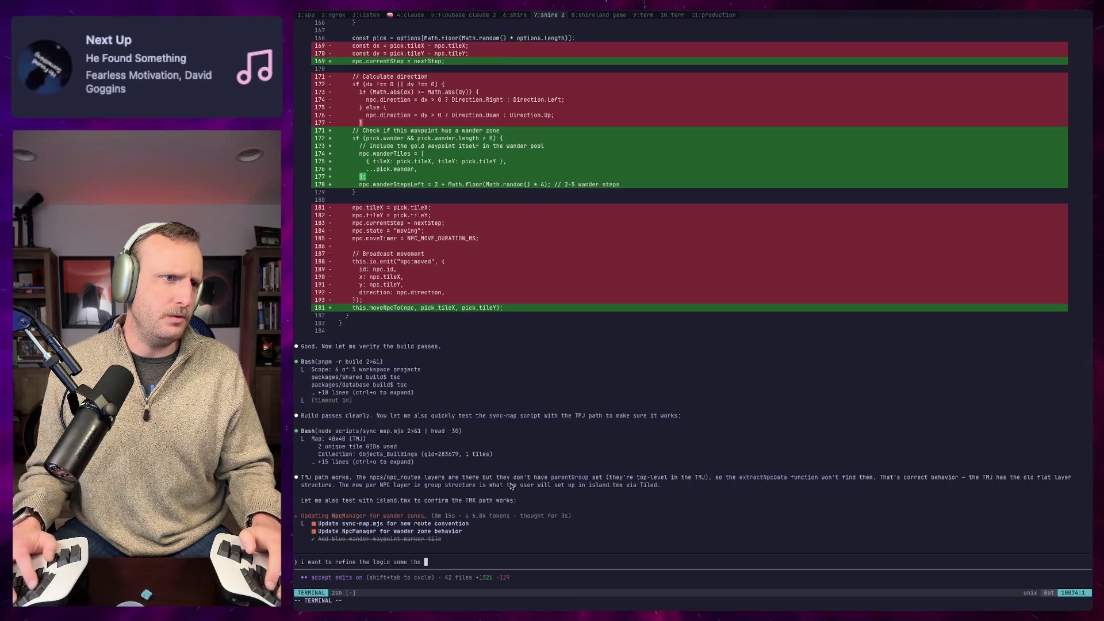
{"action": "key", "text": "BackSpace"}
{"action": "type", "text": "o hopefull"}
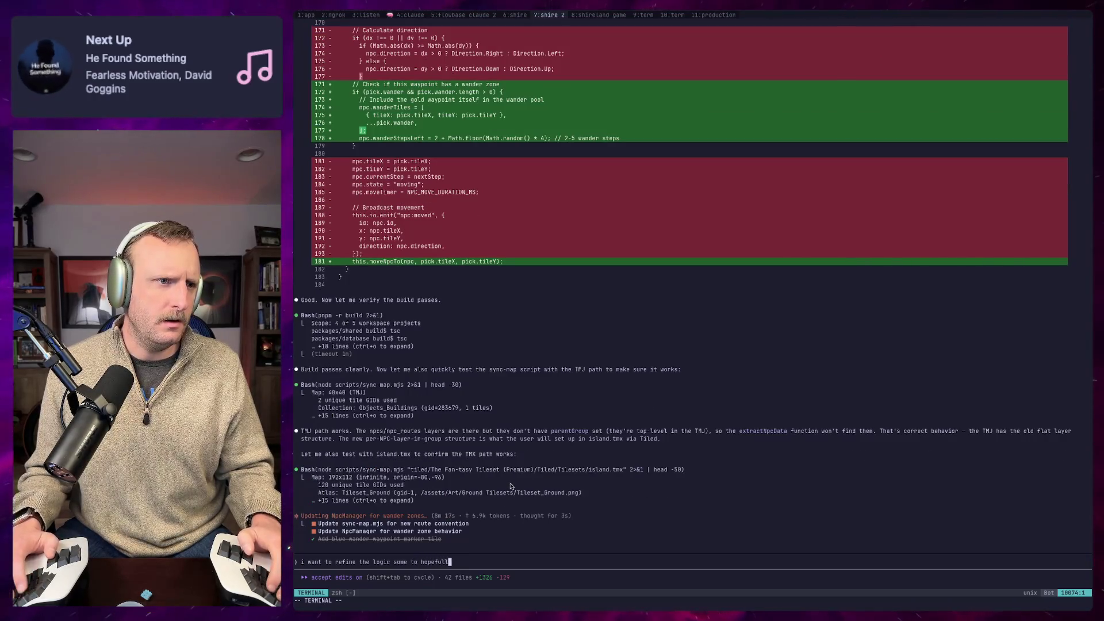
{"action": "type", "text": "y dify the NP"}
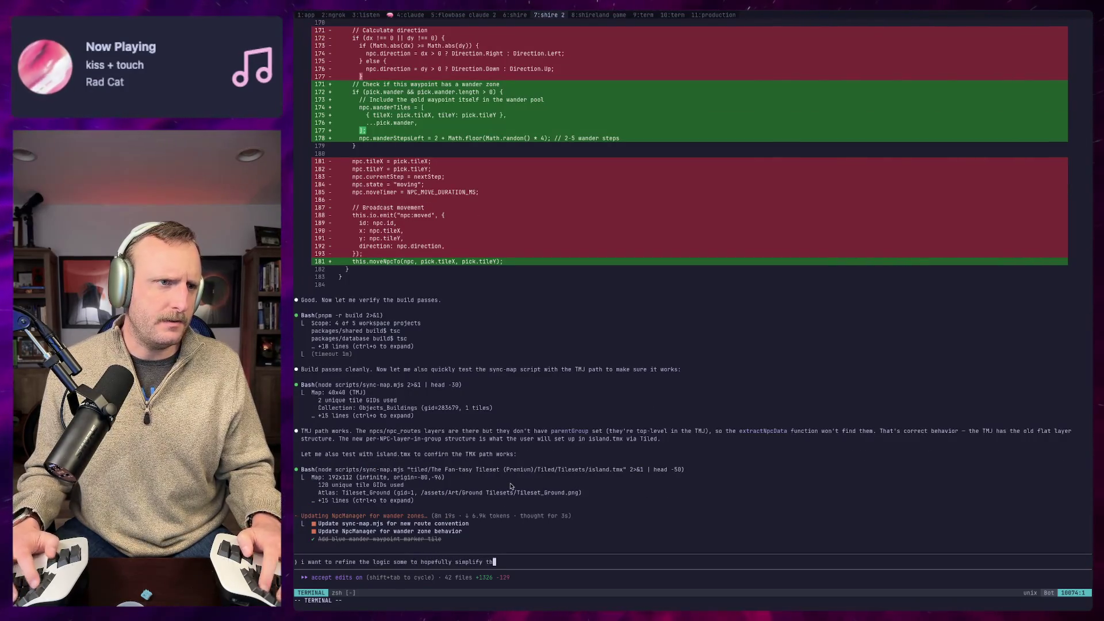
{"action": "type", "text": "C r"}
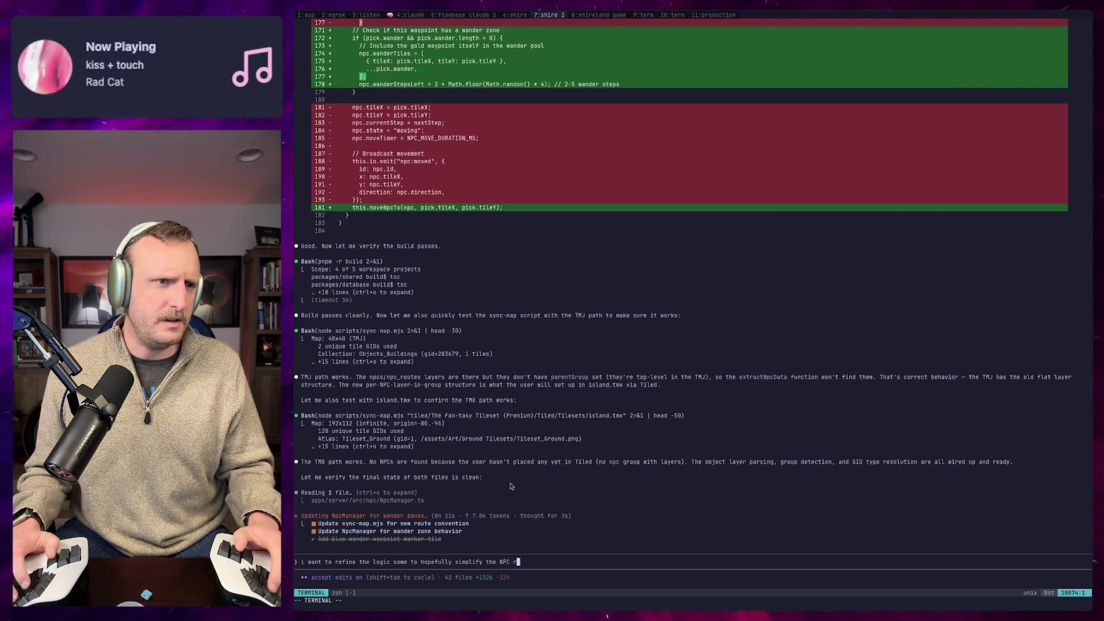
{"action": "type", "text": "outes.ld -"}
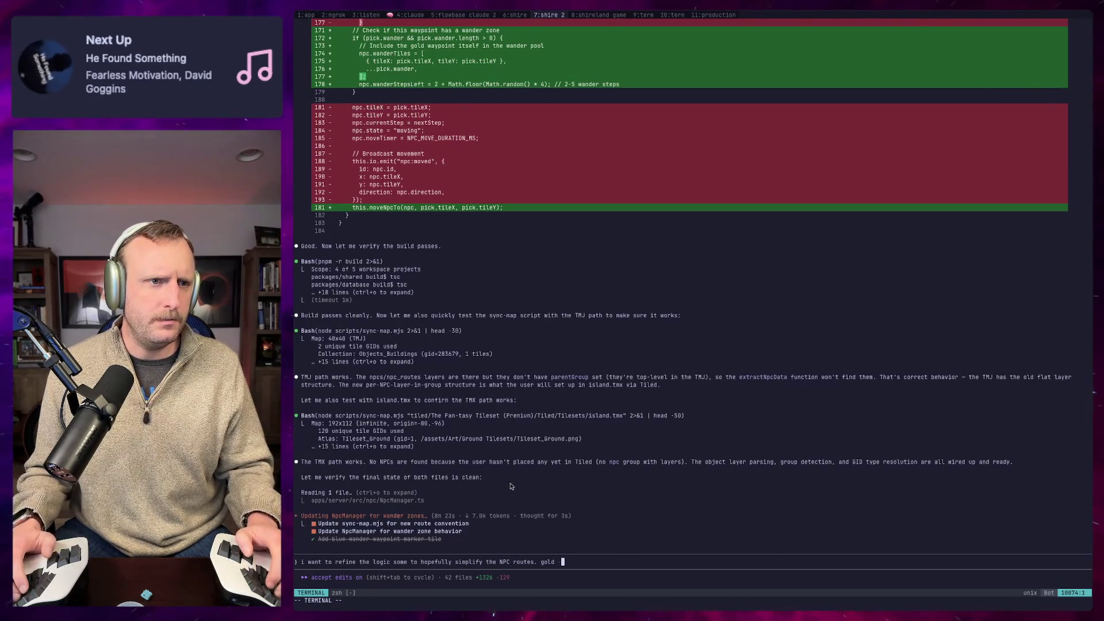
{"action": "key", "text": "BackSpace"}
{"action": "key", "text": "BackSpace"}
{"action": "key", "text": "BackSpace"}
{"action": "type", "text": ":"}
{"action": "key", "text": "shift+Return"}
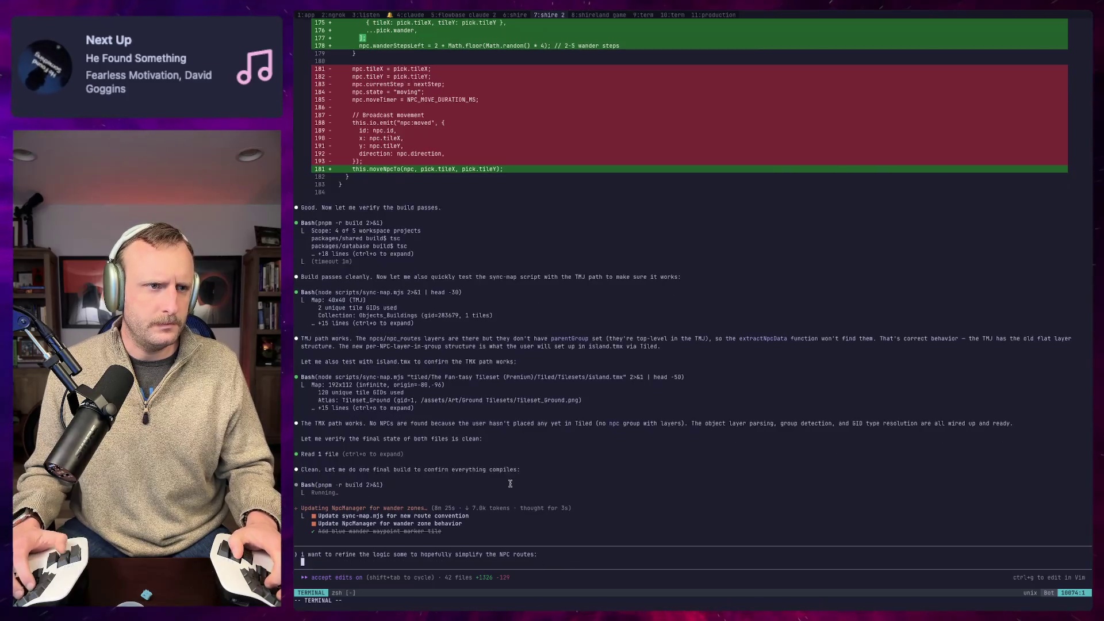
Step: Add separate prompt lines with the gold waypoint rule and the blue wander rule
{"action": "type", "text": "gold - pick an"}
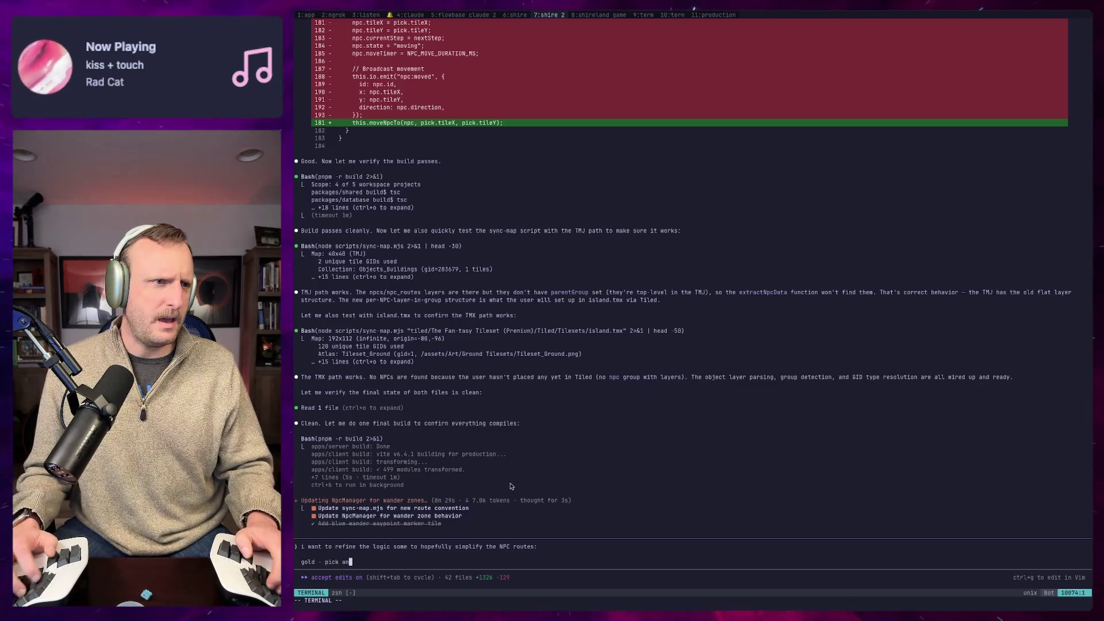
{"action": "type", "text": "y touching w"}
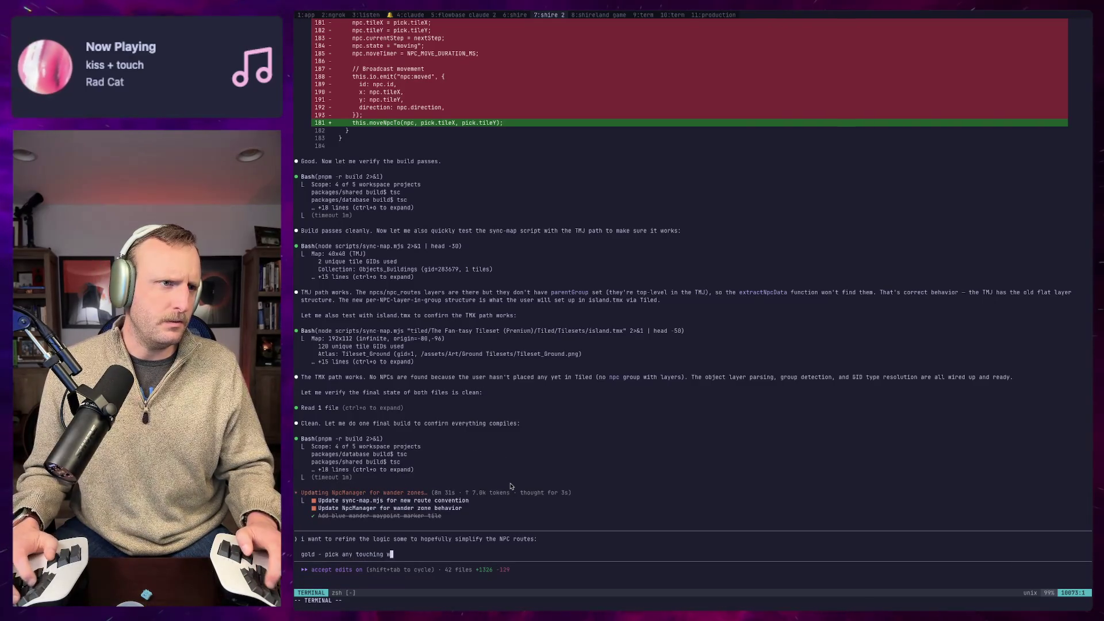
{"action": "type", "text": "aypoint that is not backwards"}
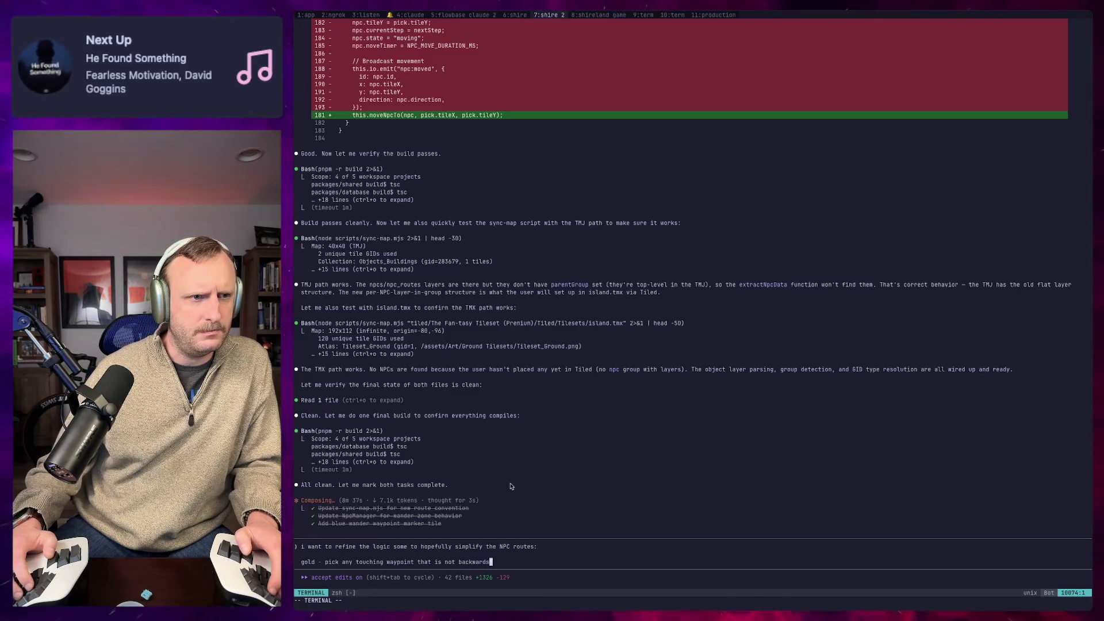
{"action": "key", "text": "shift+Return"}
{"action": "type", "text": "e: "}
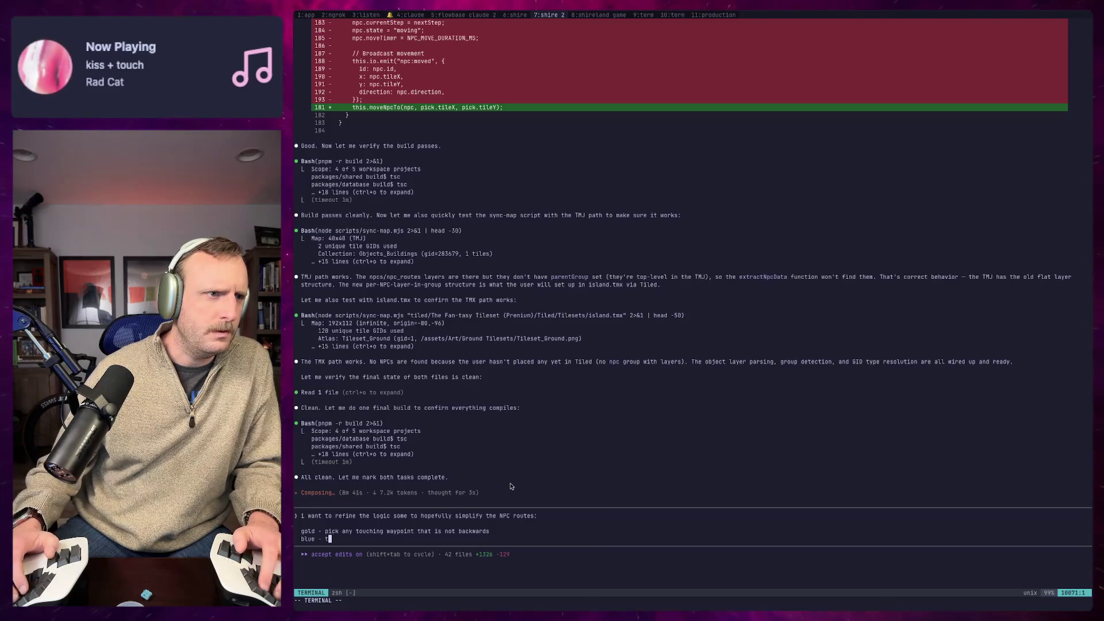
{"action": "type", "text": "ick any touching pya"}
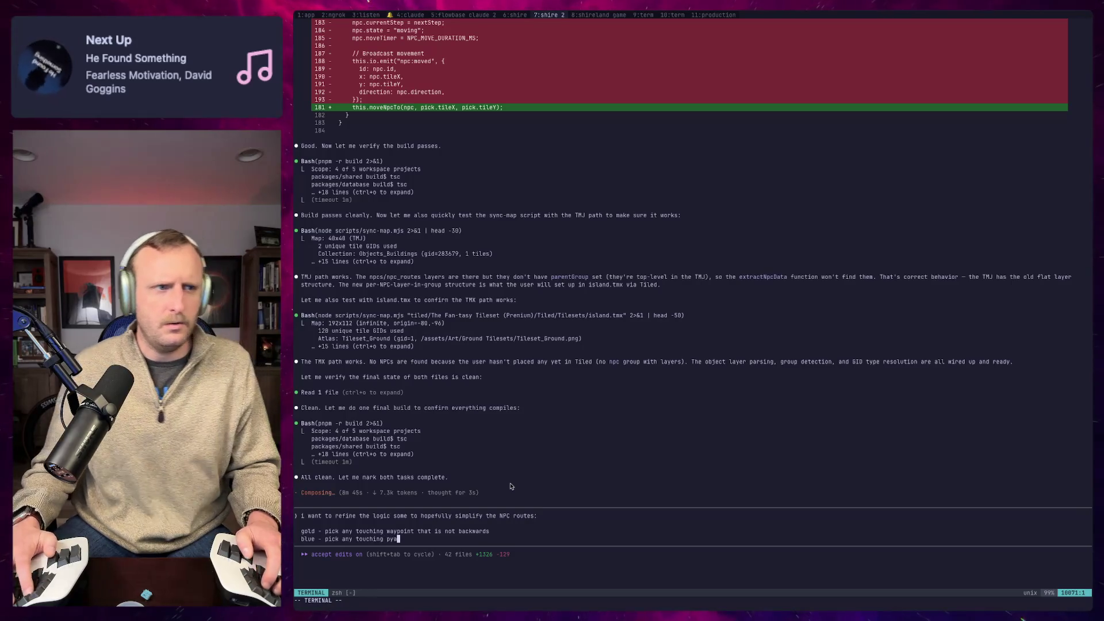
{"action": "key", "text": "BackSpace"}
{"action": "key", "text": "BackSpace"}
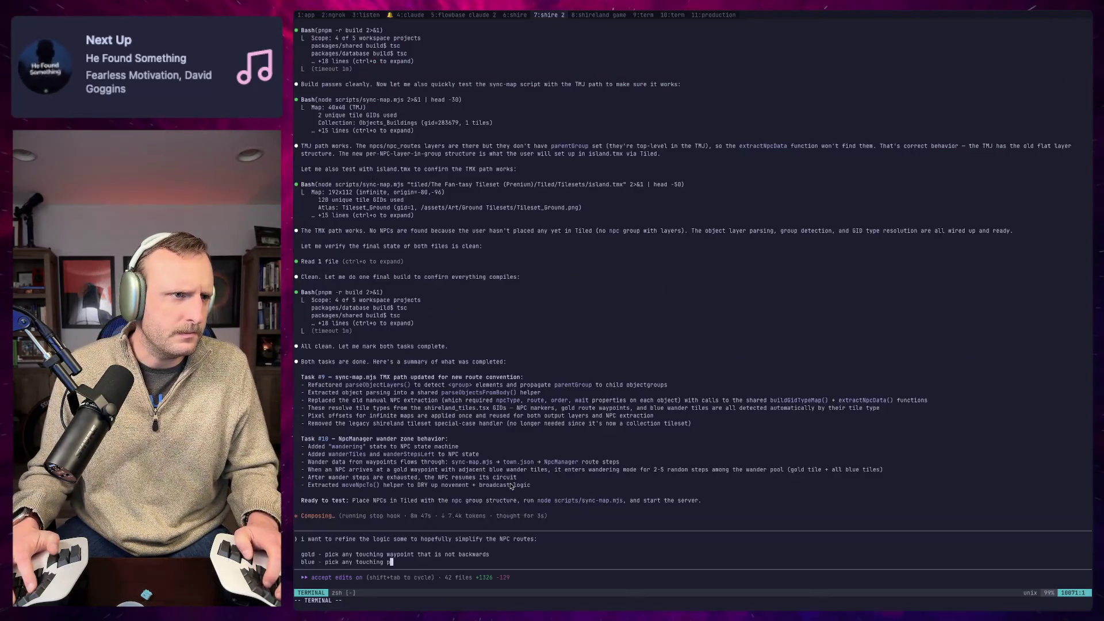
{"action": "type", "text": "war"}
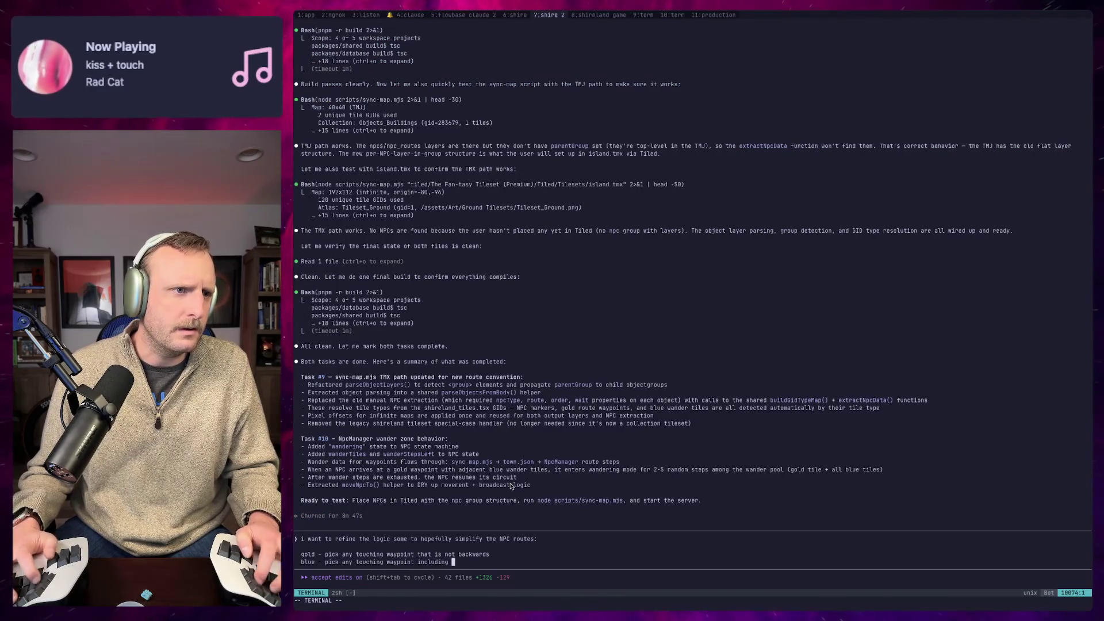
{"action": "type", "text": "ds."}
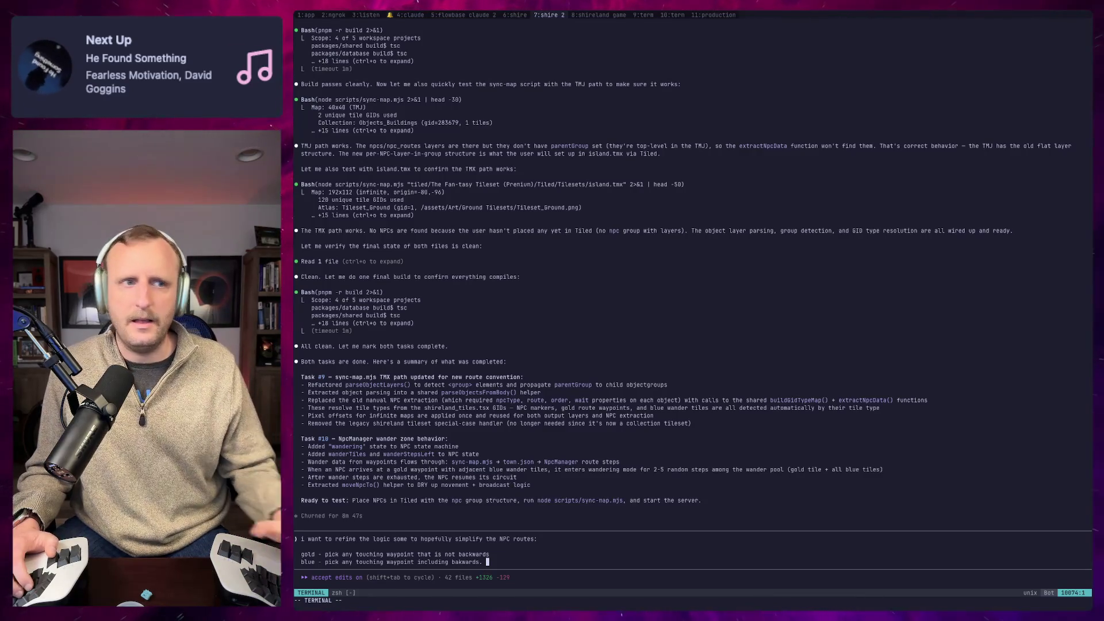
{"action": "key", "text": "super+Tab"}
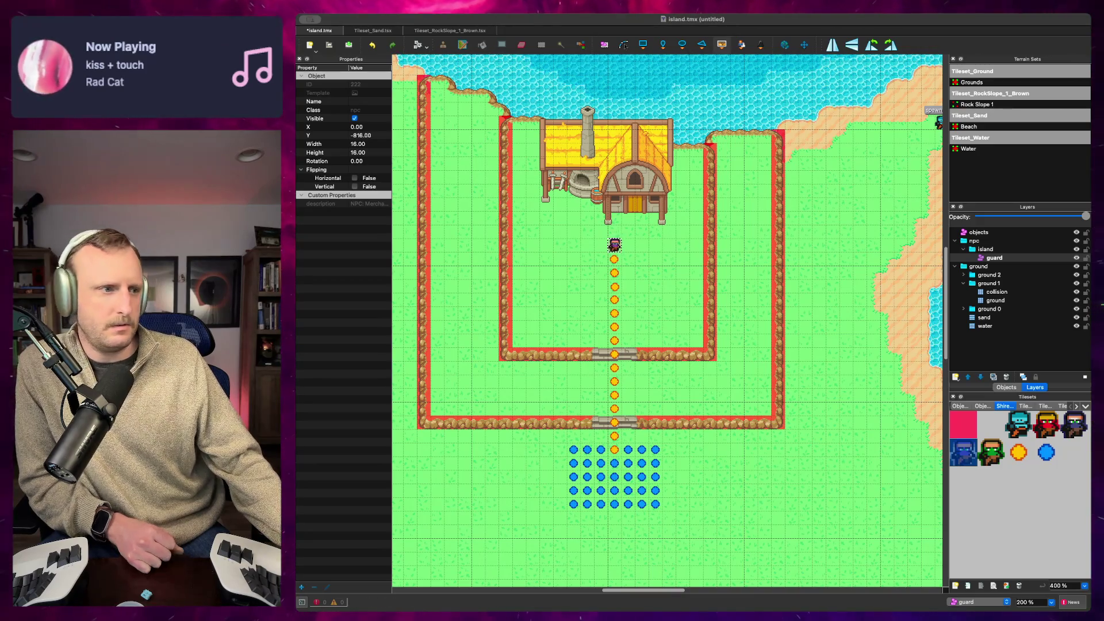
Step: Review the guard's gold route and blue wander zone in island.tmx, deselecting the guard
{"action": "key", "text": "super+Tab"}
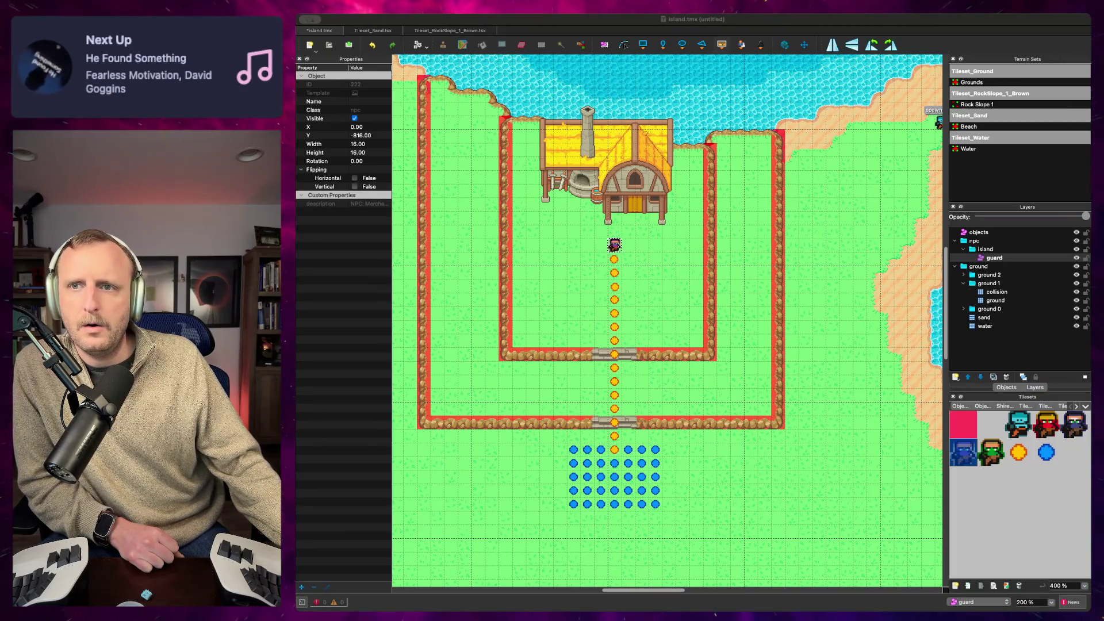
{"action": "left_click", "coordinate": [626, 479]}
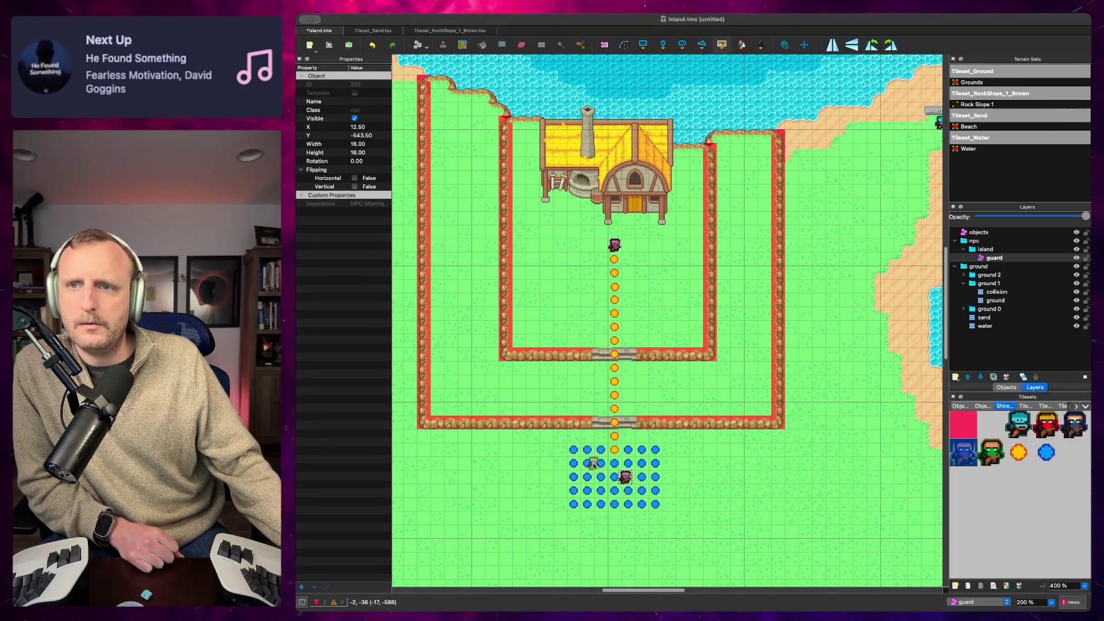
{"action": "key", "text": "Escape"}
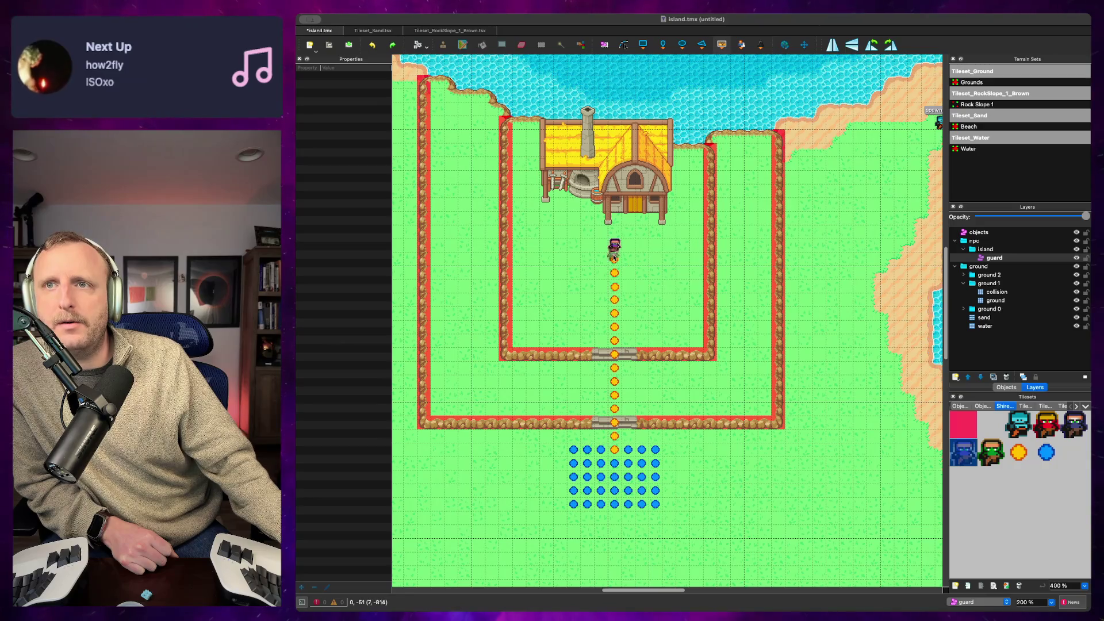
{"action": "key", "text": "super+Tab"}
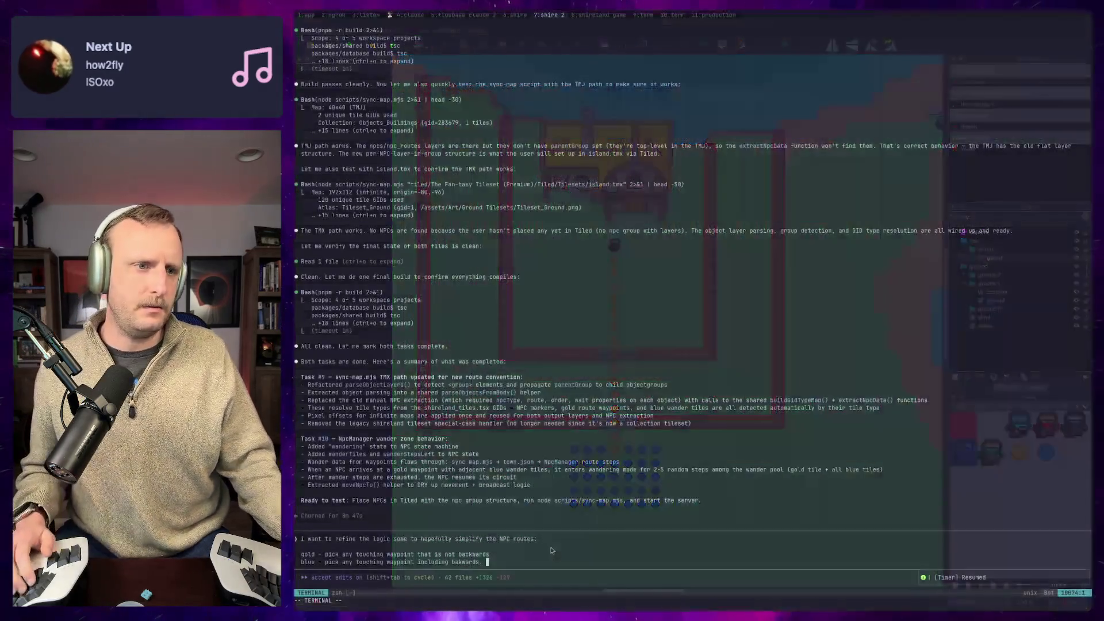
Step: Finish the gold rule (no going backwards unless it's the only option), ask for minimal code, and submit
{"action": "key", "text": "ctrl+a"}
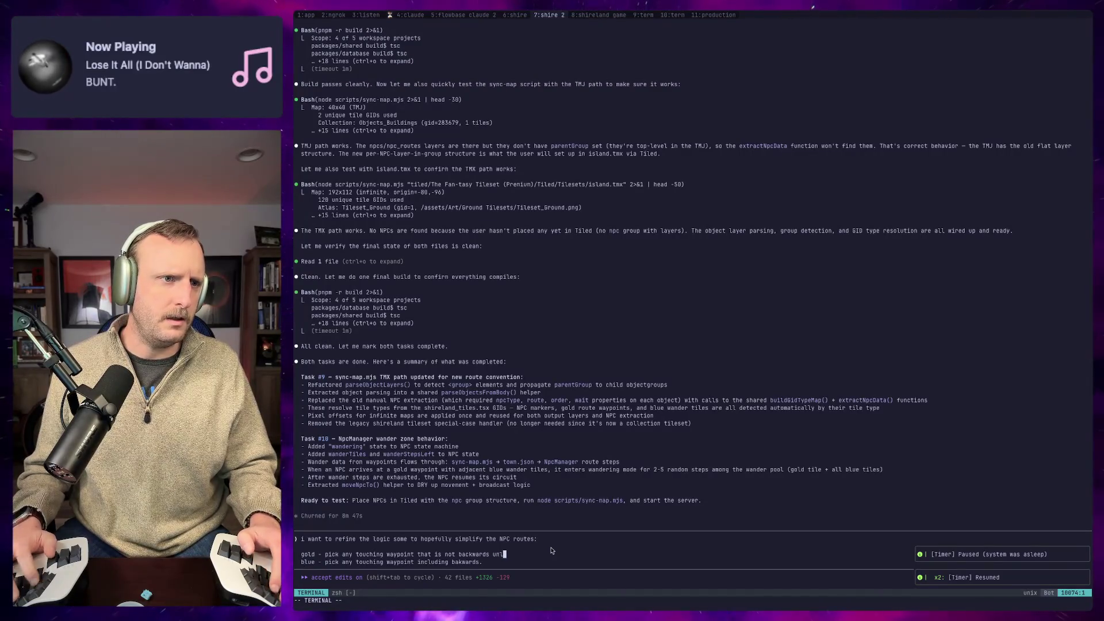
{"action": "type", "text": "ess backwar"}
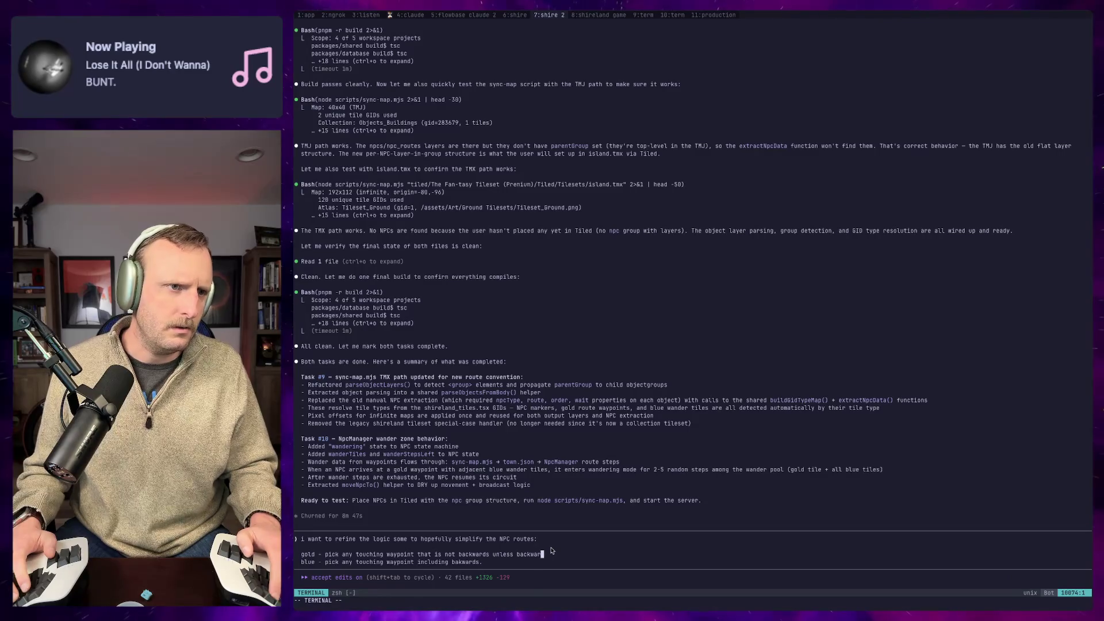
{"action": "type", "text": "ds is the only available op"}
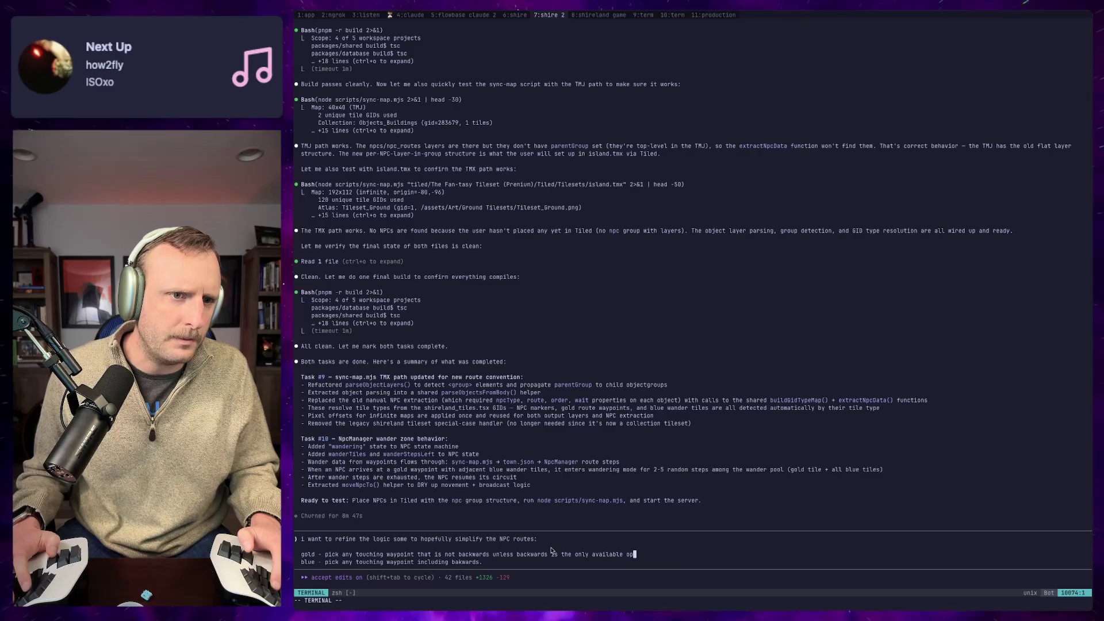
{"action": "type", "text": "tion"}
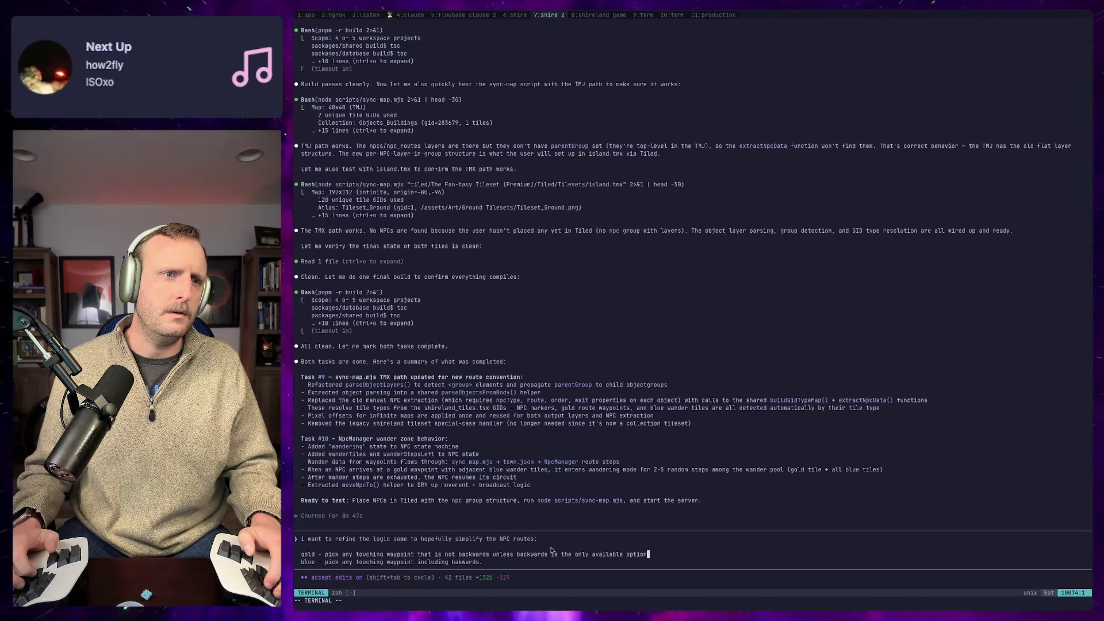
{"action": "type", "text": "."}
{"action": "key", "text": "shift+Return"}
{"action": "key", "text": "shift+Return"}
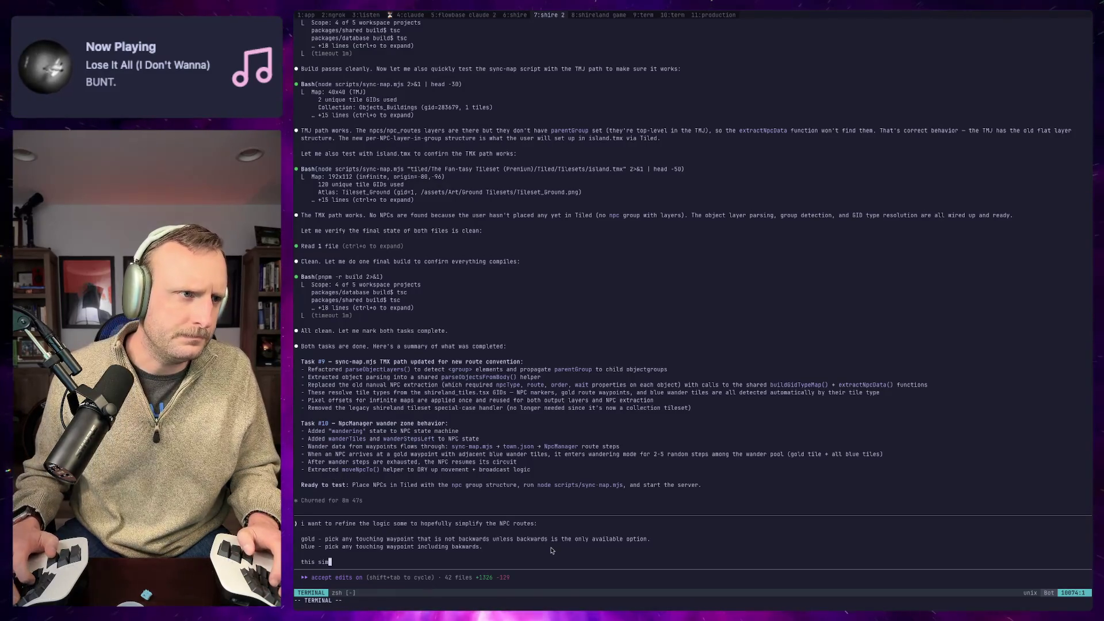
{"action": "type", "text": "should g"}
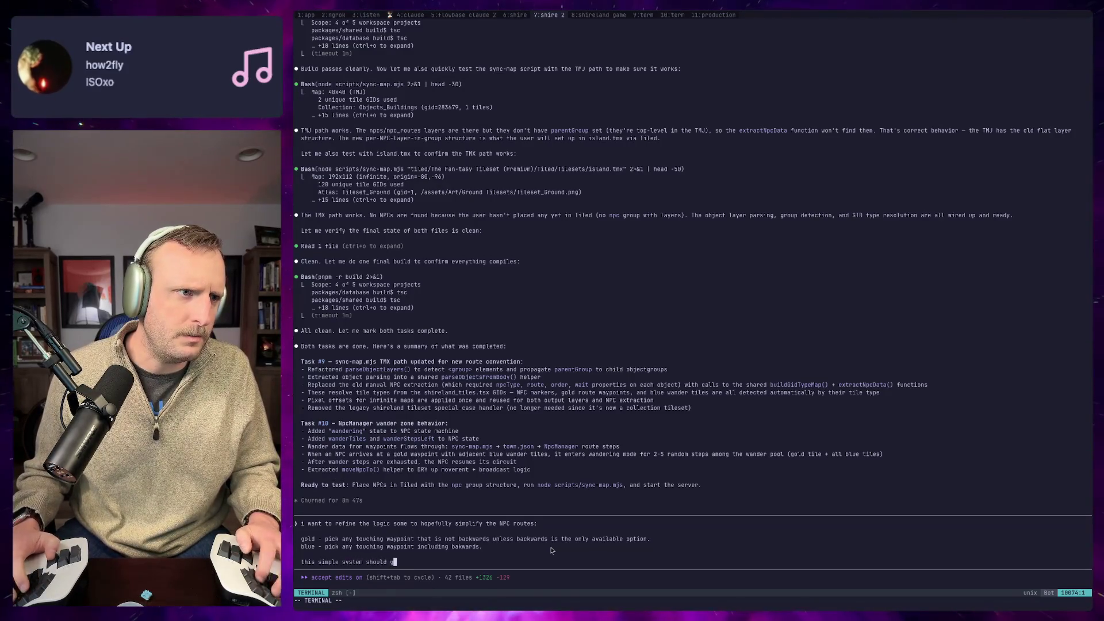
{"action": "key", "text": "BackSpace"}
{"action": "key", "text": "BackSpace"}
{"action": "key", "text": "BackSpace"}
{"action": "type", "text": "be"}
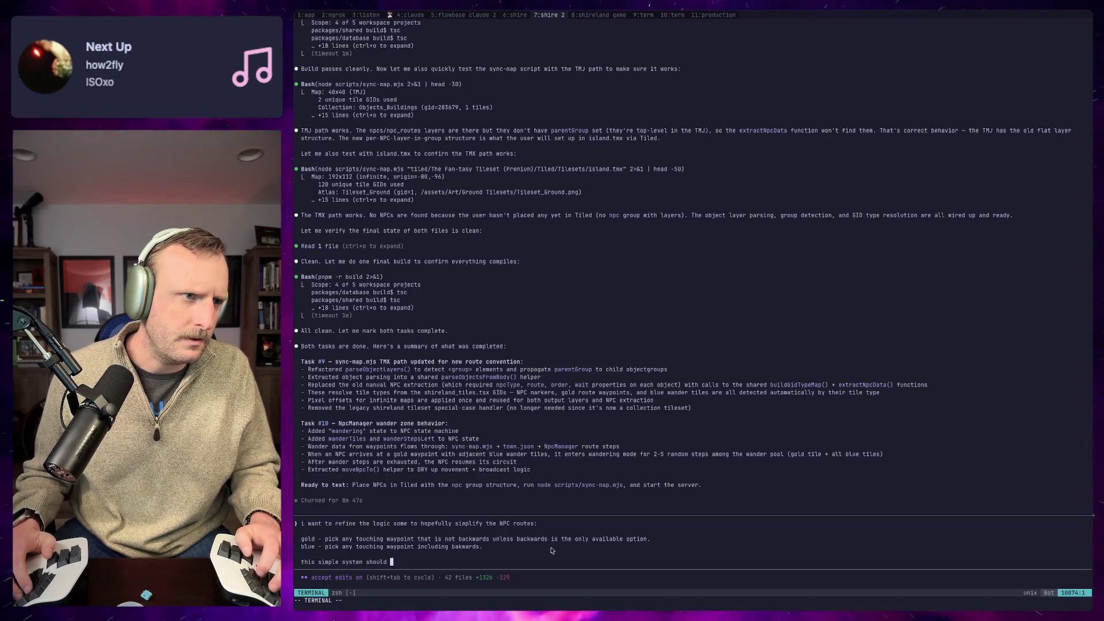
{"action": "key", "text": "BackSpace"}
{"action": "key", "text": "BackSpace"}
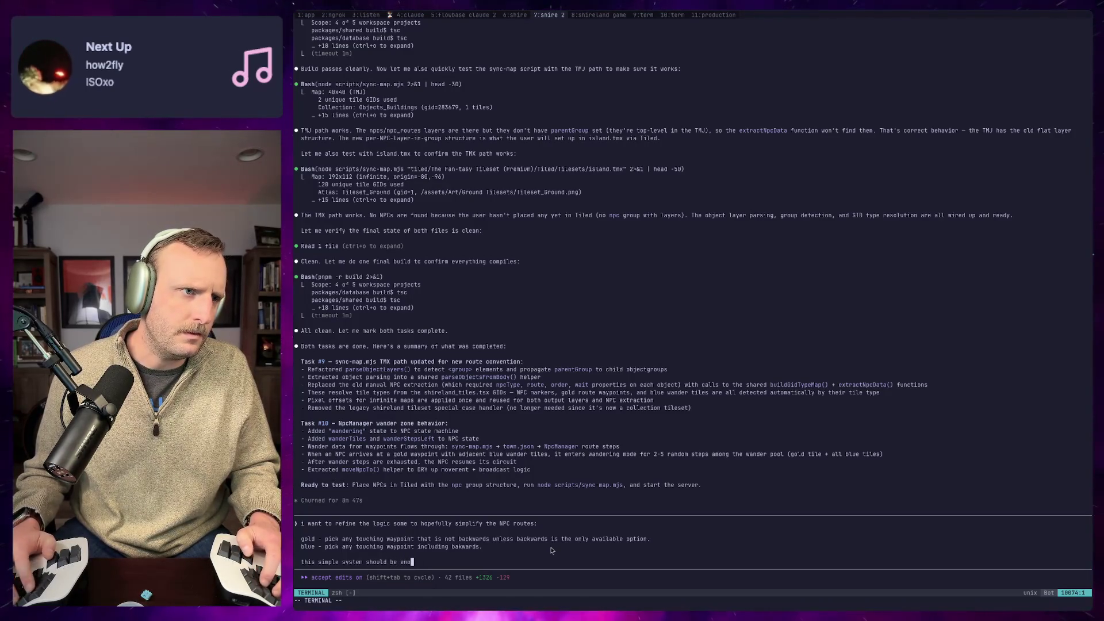
{"action": "type", "text": "ugh"}
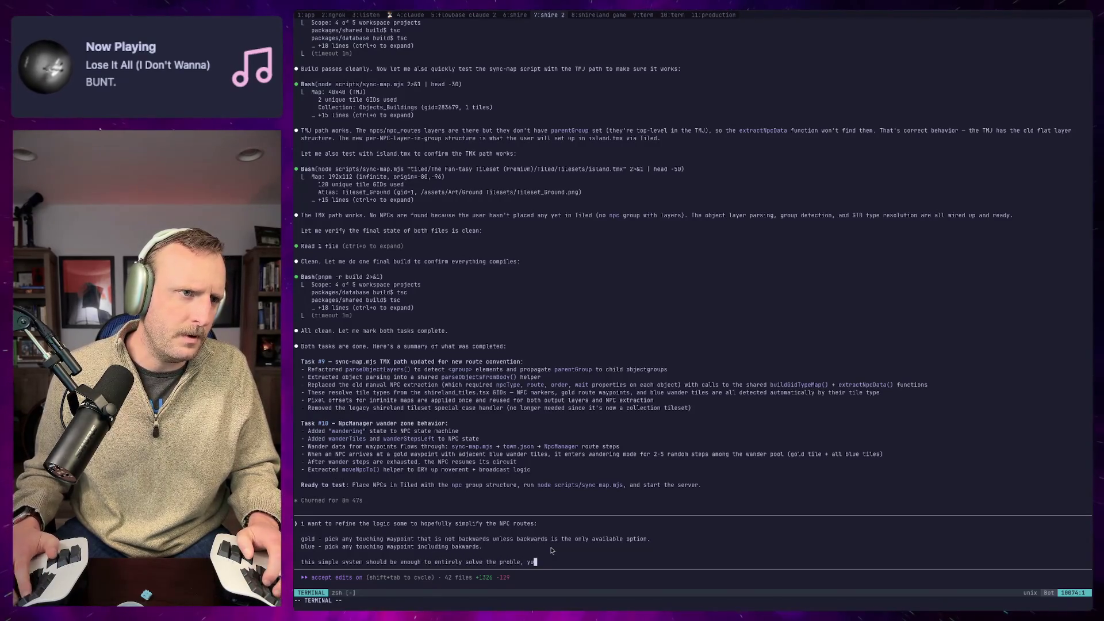
{"action": "key", "text": "BackSpace"}
{"action": "key", "text": "BackSpace"}
{"action": "key", "text": "BackSpace"}
{"action": "type", "text": "m"}
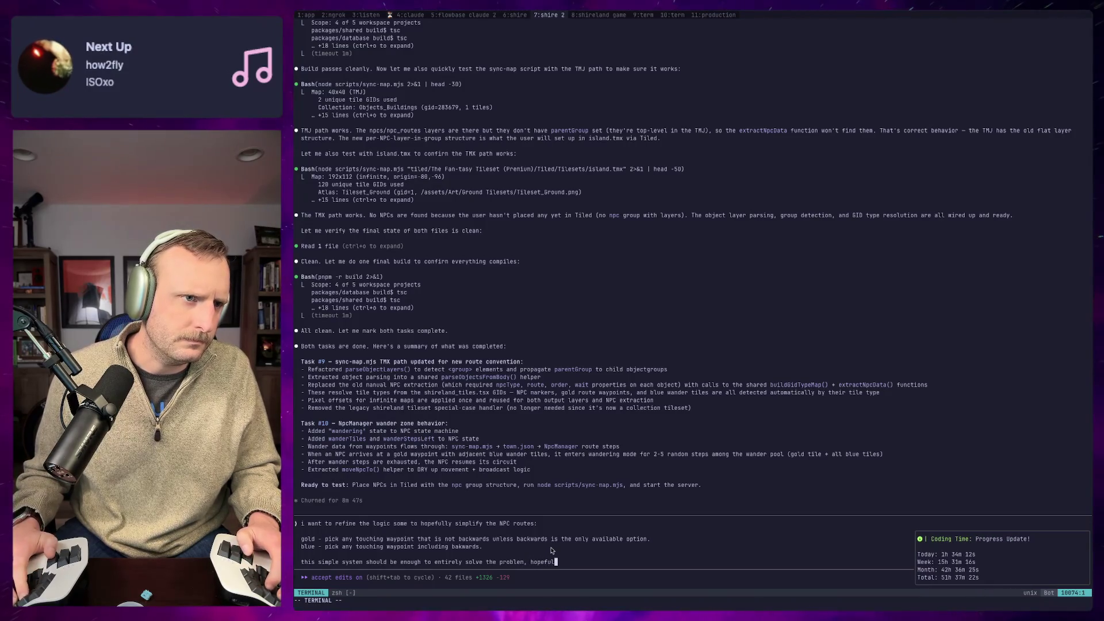
{"action": "type", "text": "ly with min"}
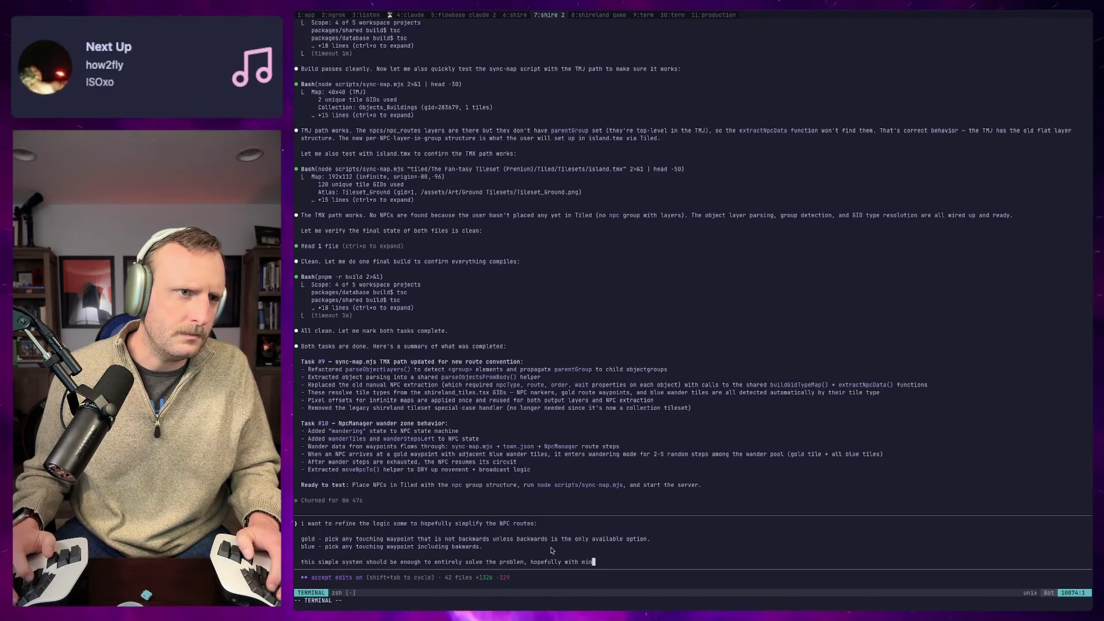
{"action": "type", "text": "e"}
{"action": "key", "text": "Return"}
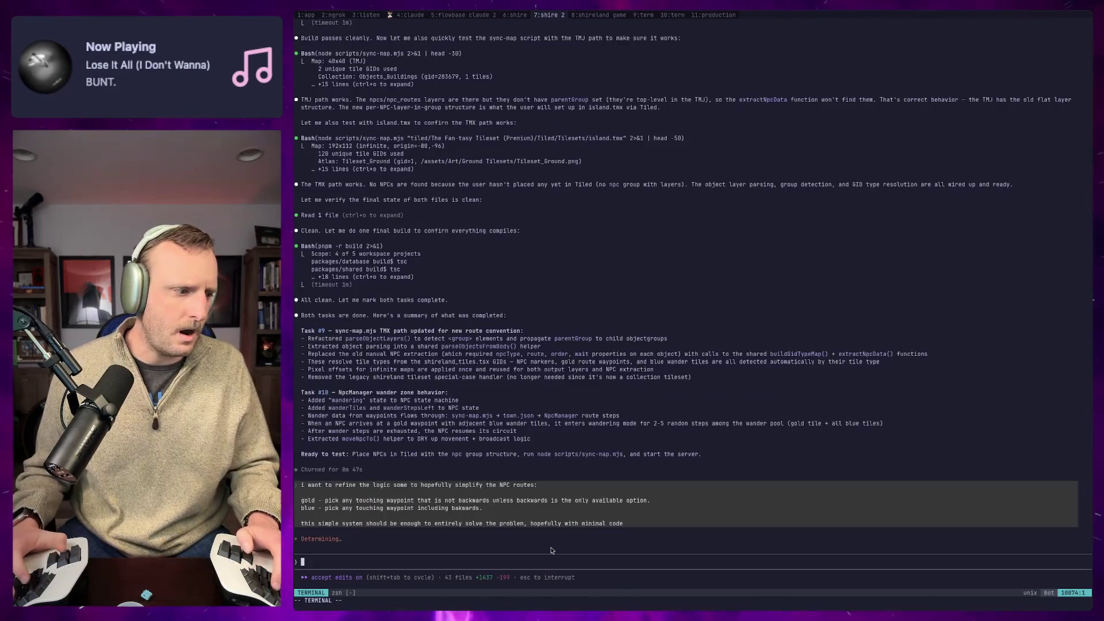